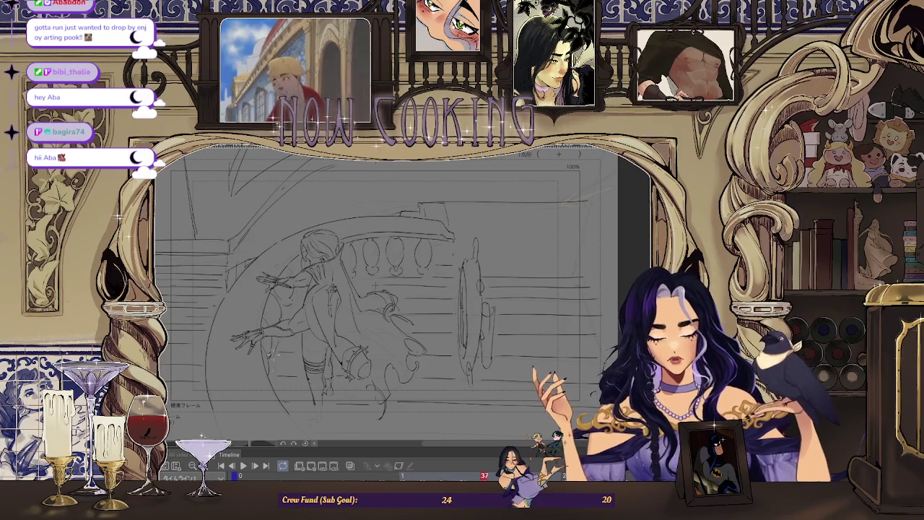
Fit the balcony sketch page to the window, mirror it, and rotate the view to about -71.5°.
key(ctrl+minus)
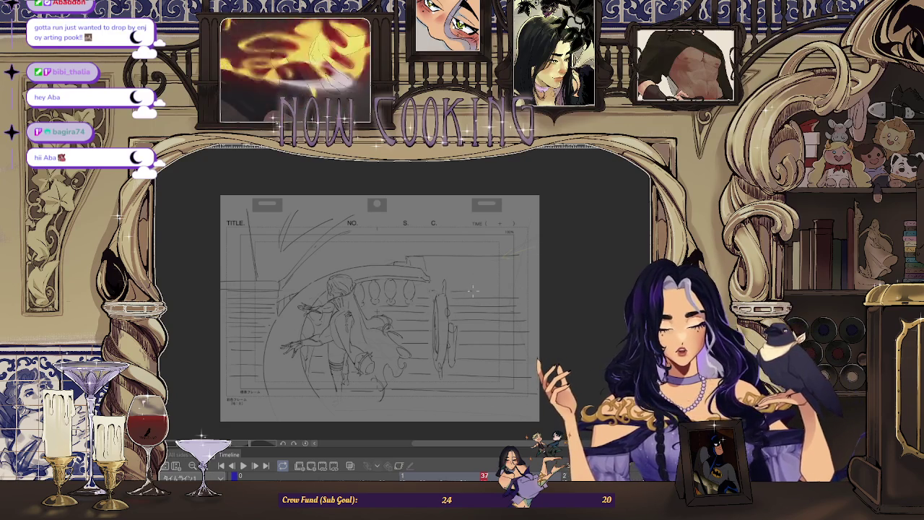
scroll(539, 288, down, 2)
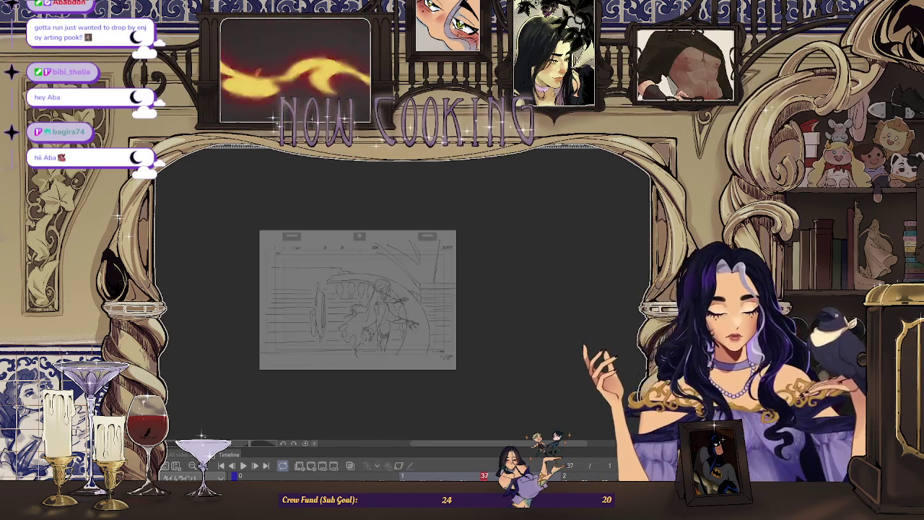
scroll(340, 300, down, 2)
key(h)
scroll(275, 308, up, 2)
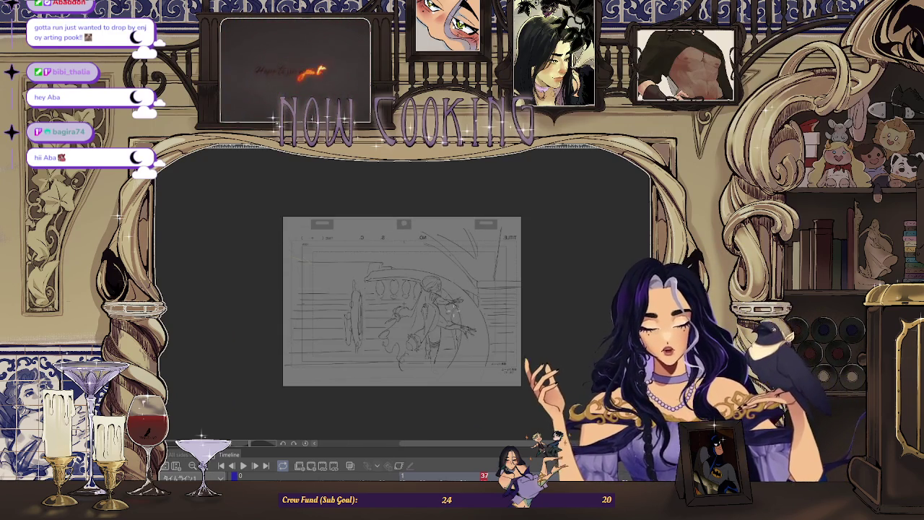
drag(463, 273, 380, 359)
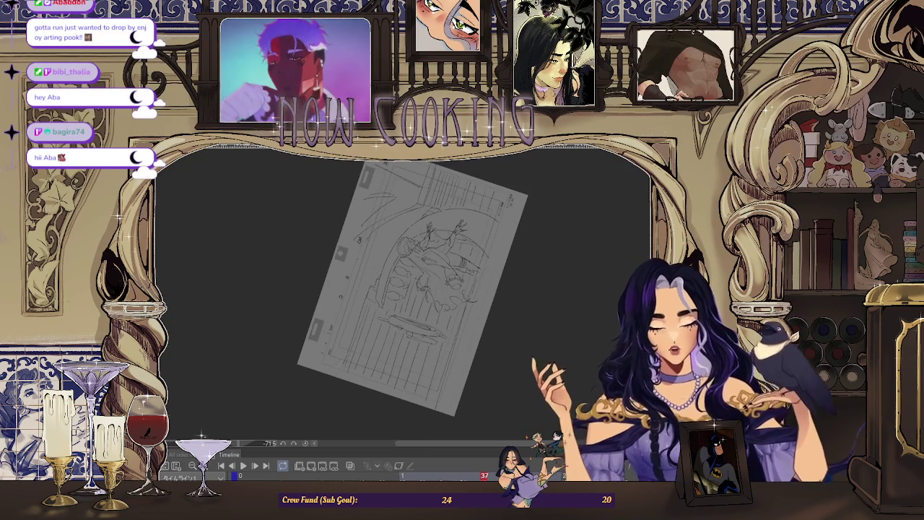
Reset the rotation and zoom in until the mirrored balcony sketch fills the canvas window.
scroll(416, 335, up, 1)
scroll(416, 335, up, 1)
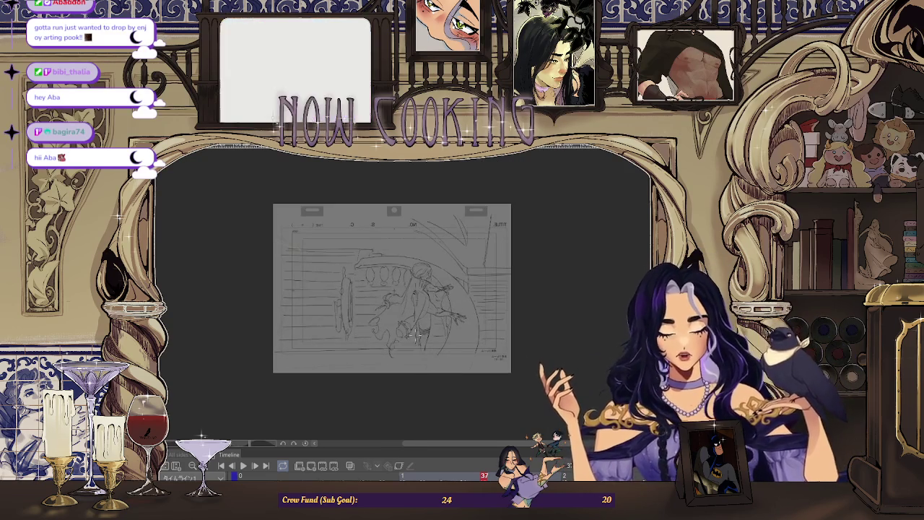
scroll(417, 335, up, 1)
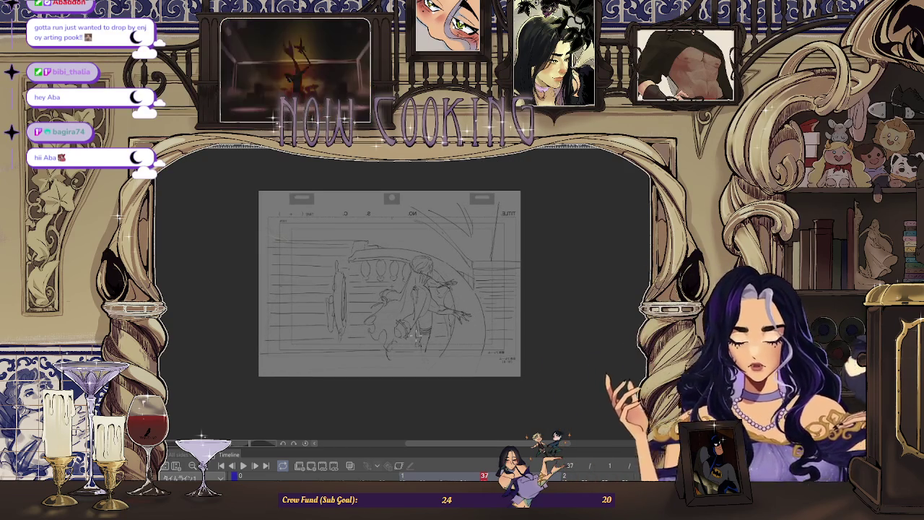
scroll(416, 335, up, 2)
scroll(416, 335, down, 2)
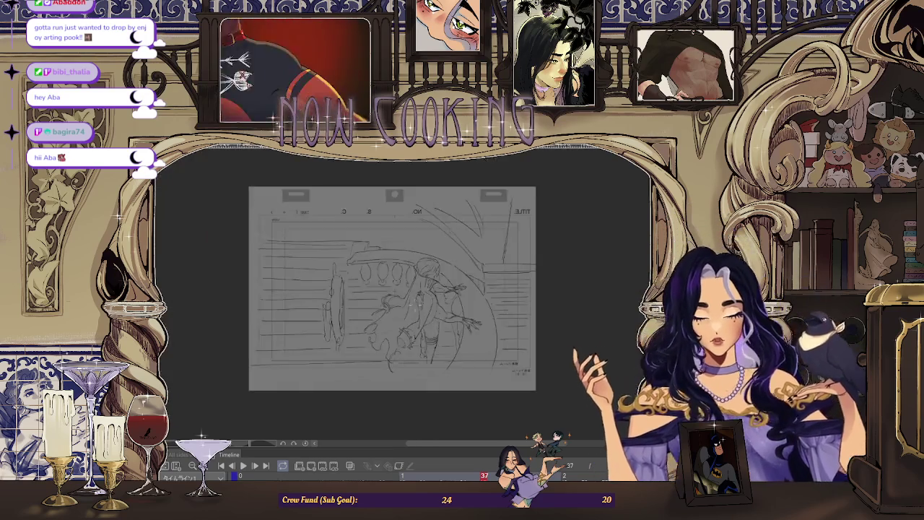
scroll(416, 335, up, 2)
scroll(416, 335, up, 1)
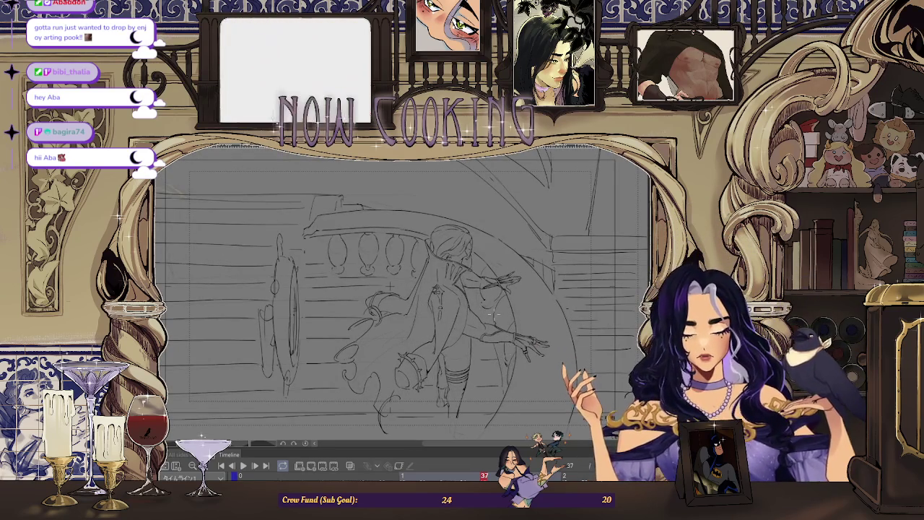
scroll(390, 285, up, 1)
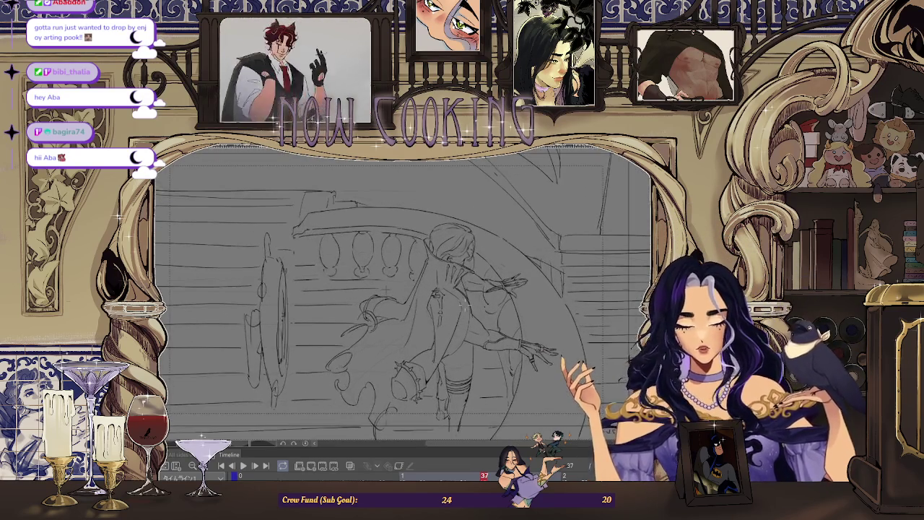
scroll(424, 333, down, 2)
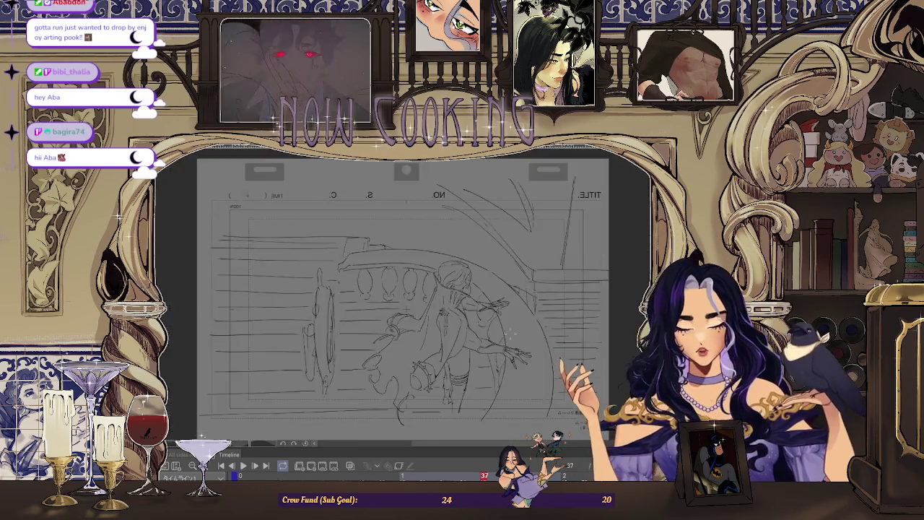
scroll(498, 342, up, 2)
scroll(393, 303, down, 1)
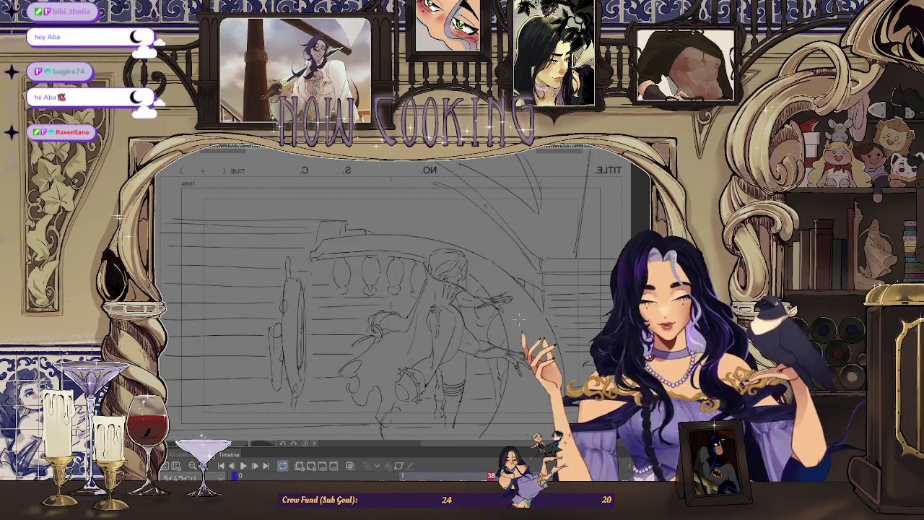
Zoom in closer on the reaching figure and the balcony railing.
scroll(522, 315, up, 2)
scroll(521, 315, up, 1)
scroll(562, 279, up, 1)
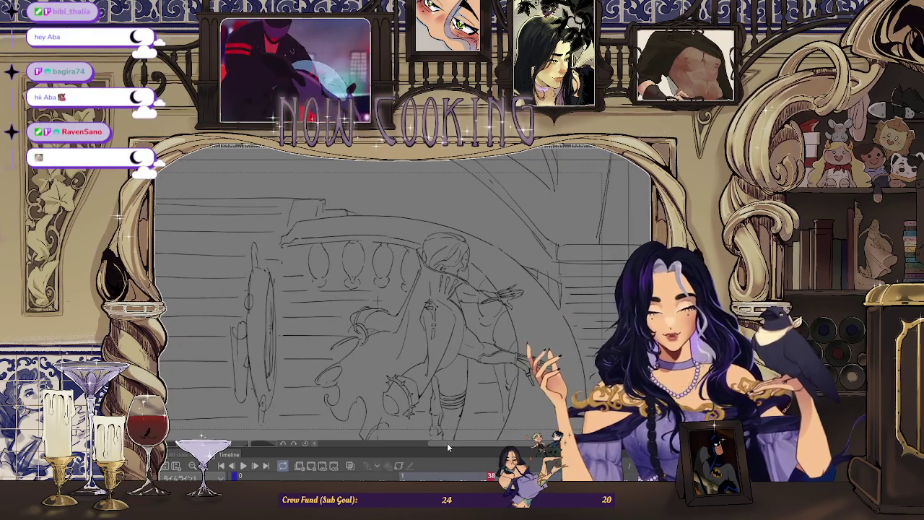
scroll(563, 279, up, 1)
scroll(563, 279, up, 1)
scroll(402, 314, down, 2)
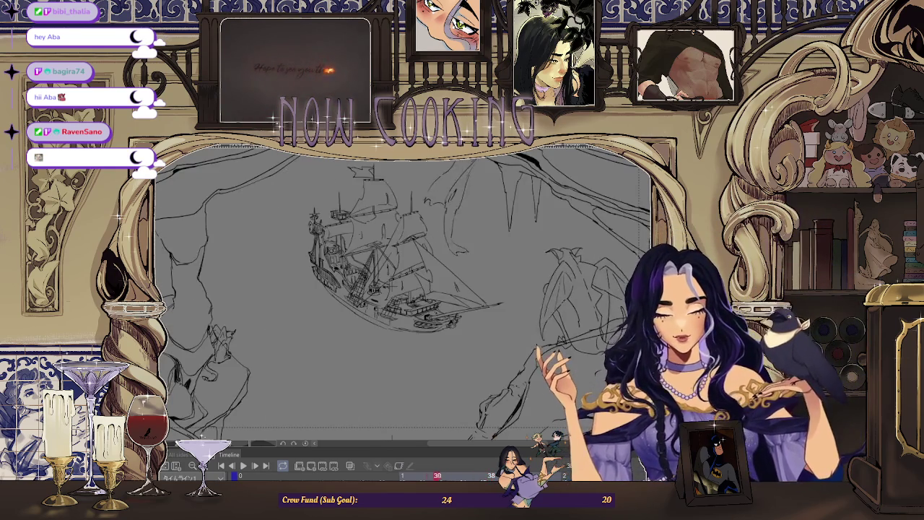
Play back the enlarged ship-in-cave frames, then return to the balcony layout frame.
key(ctrl+Tab)
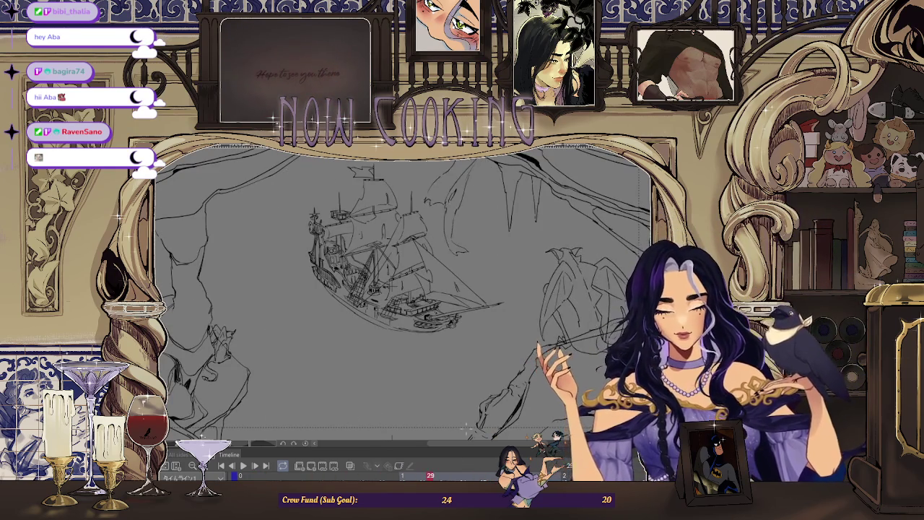
key(ctrl+Tab)
key(ctrl+plus)
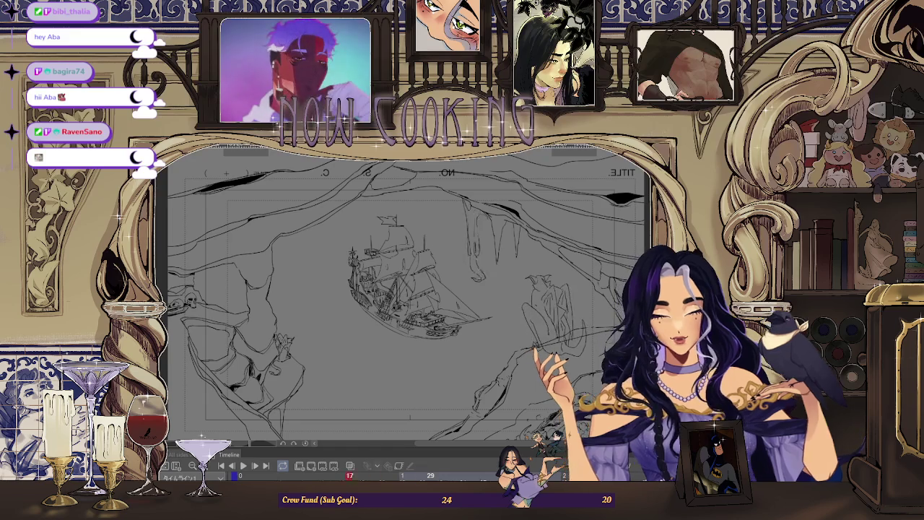
drag(466, 202, 473, 281)
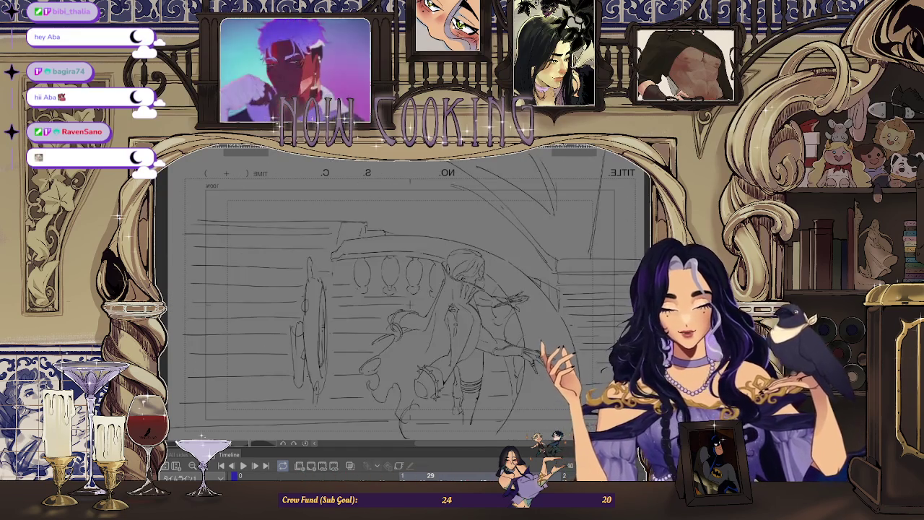
drag(466, 202, 477, 282)
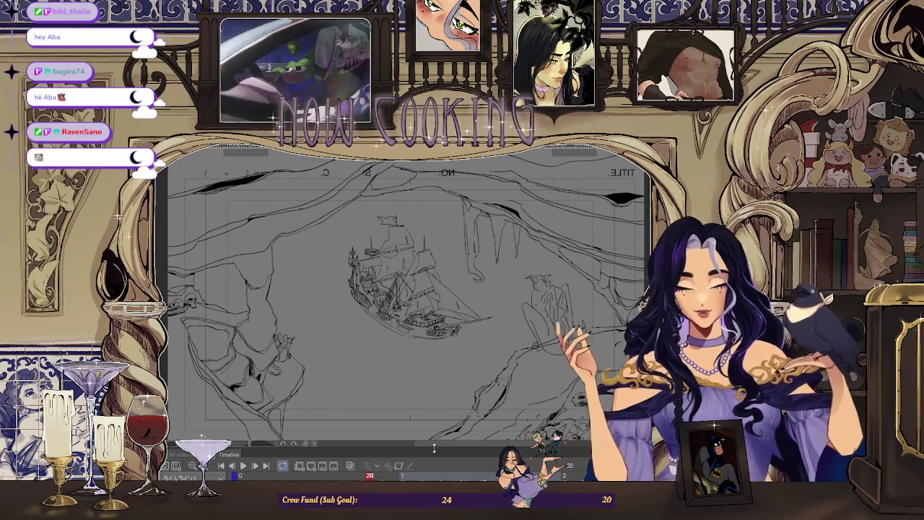
key(Right)
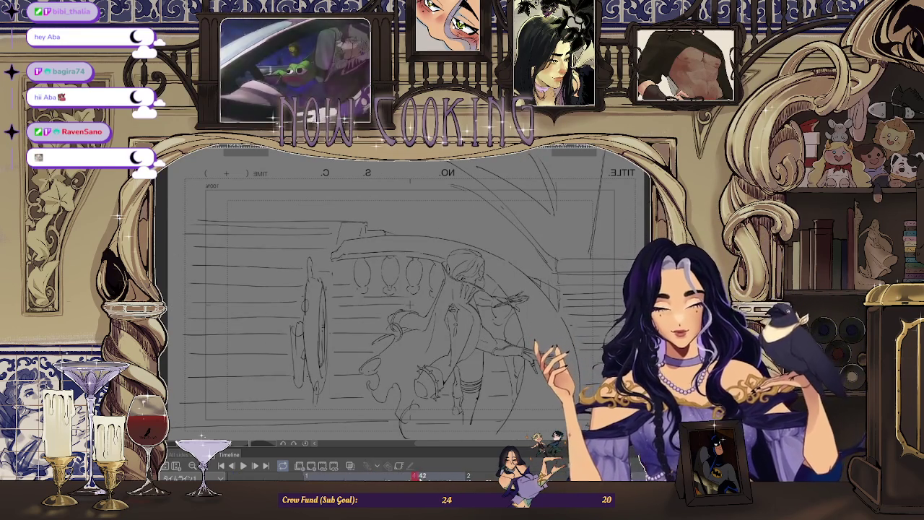
Step through the frames, zoom out to the whole page, and unmirror the canvas.
key(Left)
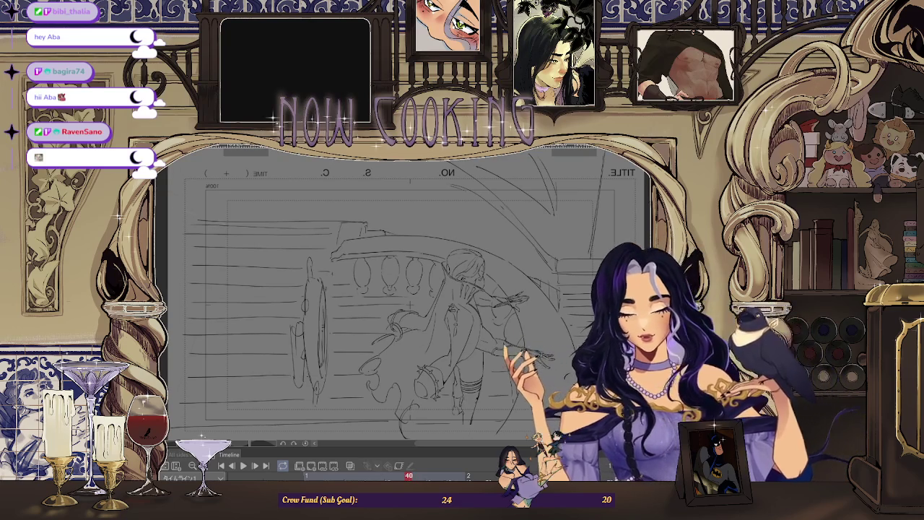
key(space)
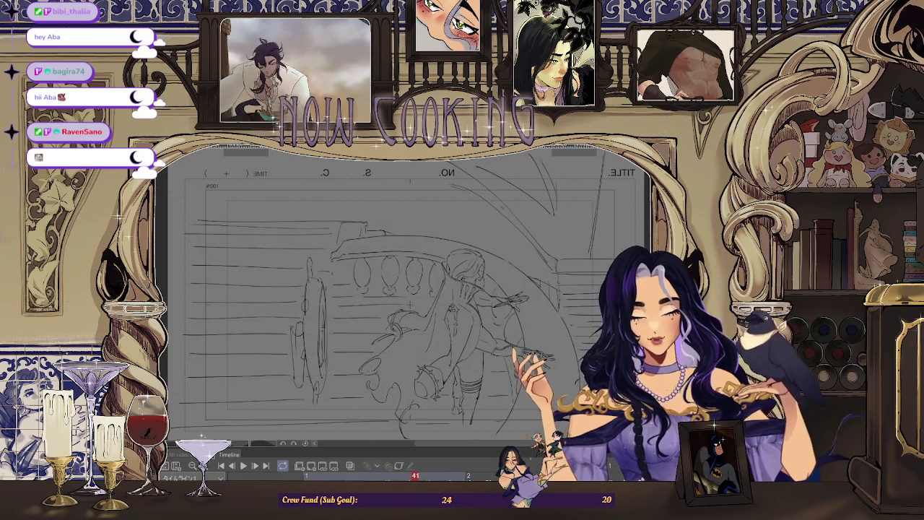
scroll(392, 287, down, 2)
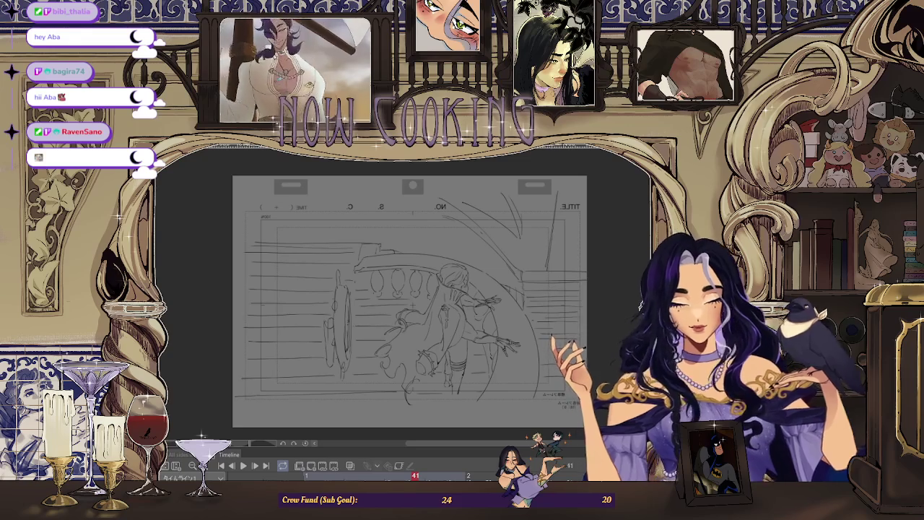
key(h)
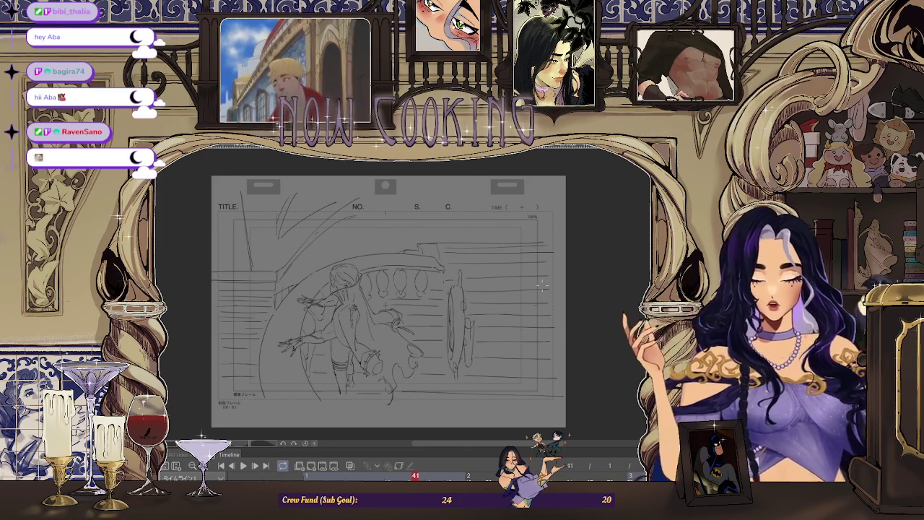
scroll(543, 285, up, 1)
scroll(535, 293, up, 1)
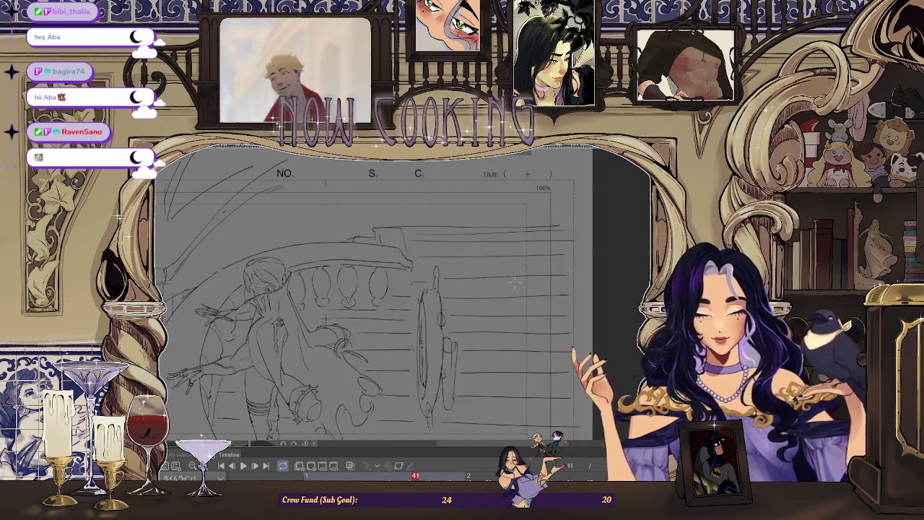
scroll(522, 304, down, 1)
drag(506, 289, 467, 254)
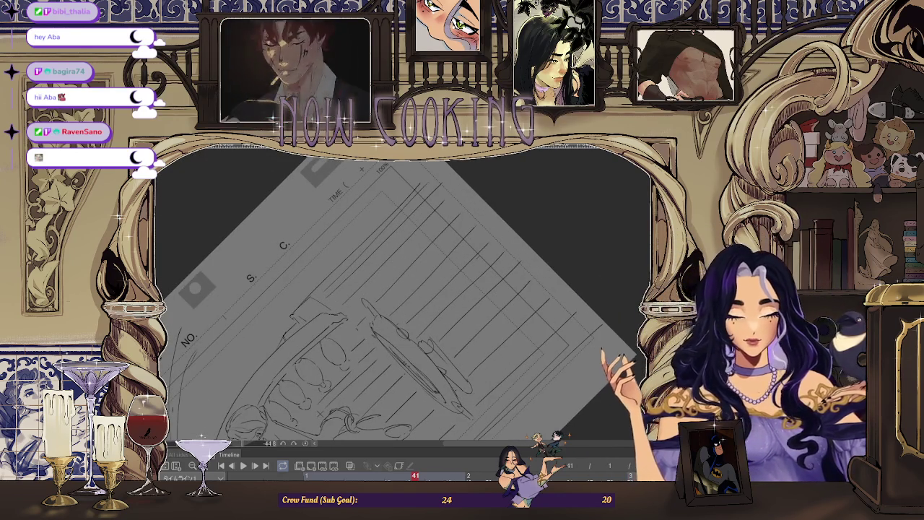
drag(467, 255, 422, 220)
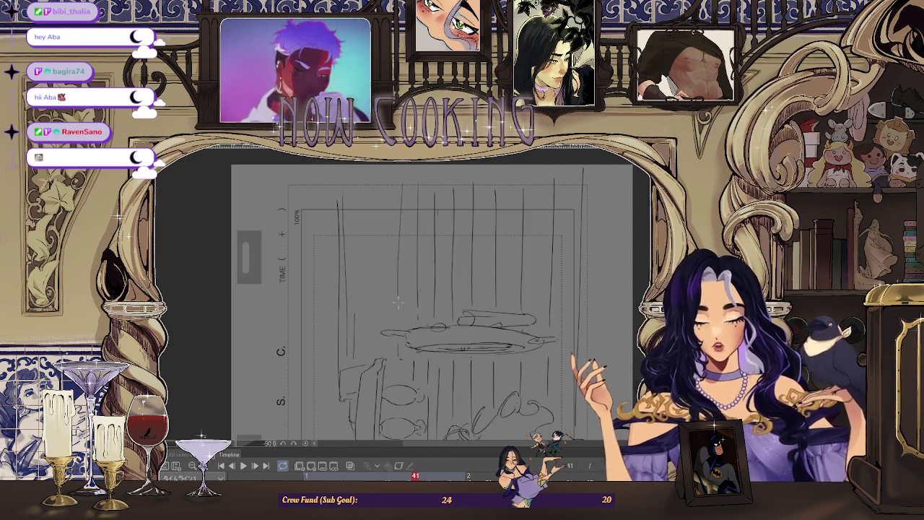
key(ctrl+0)
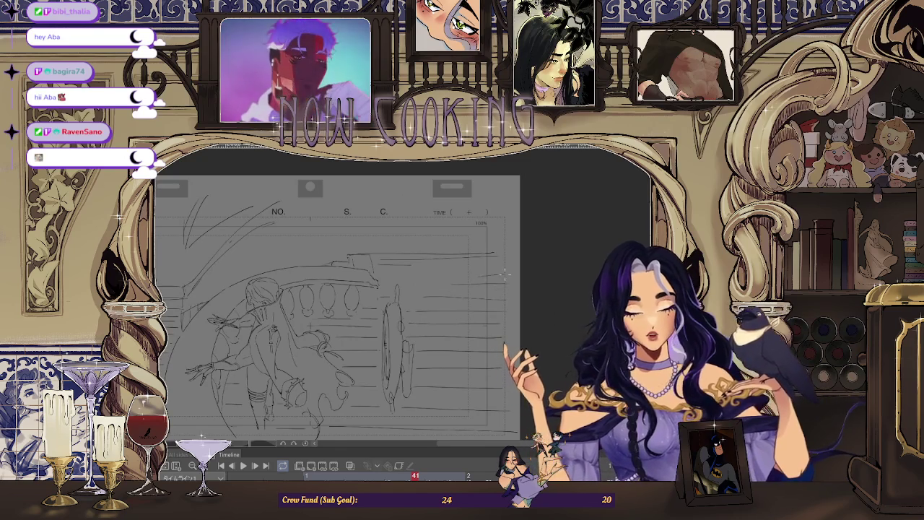
scroll(488, 250, down, 2)
scroll(488, 250, down, 1)
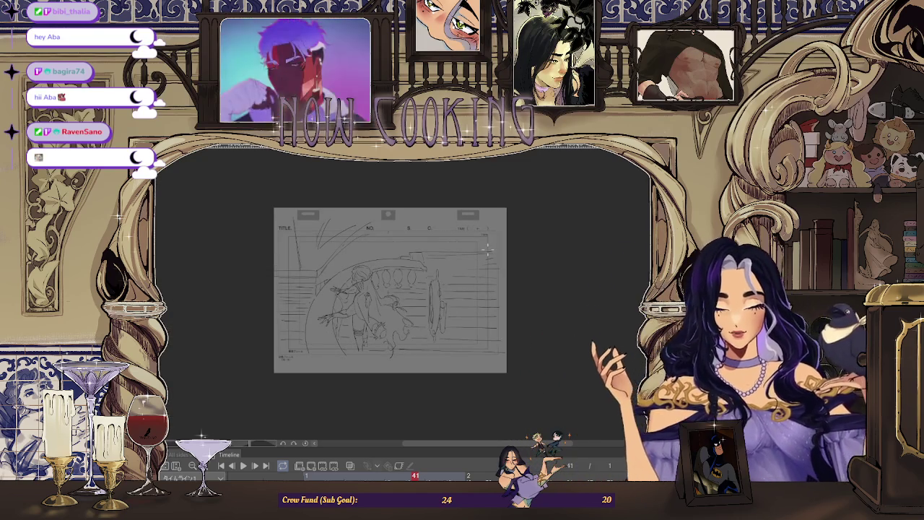
scroll(502, 234, up, 3)
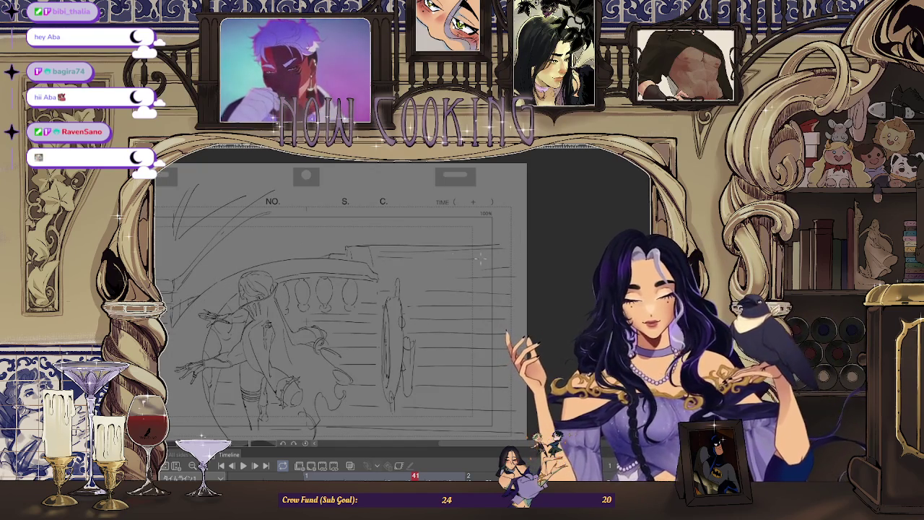
key(ctrl+minus)
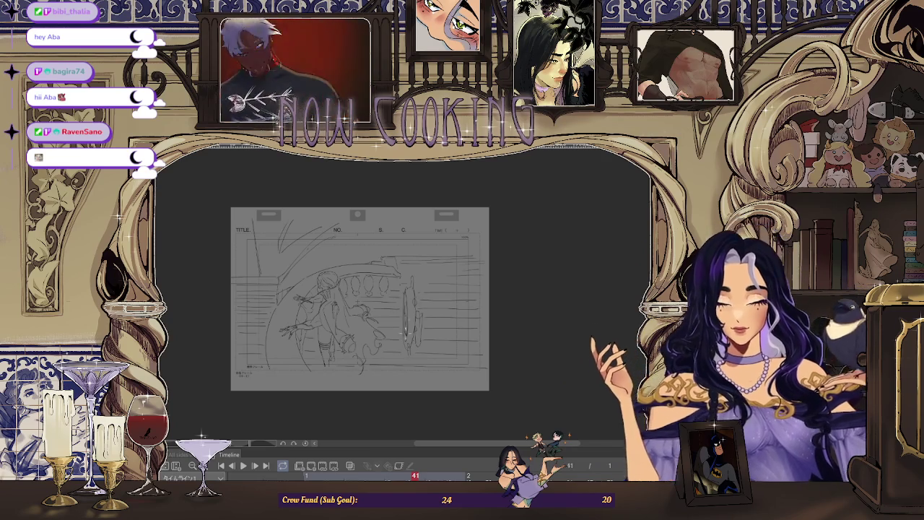
scroll(409, 318, up, 3)
scroll(434, 300, down, 3)
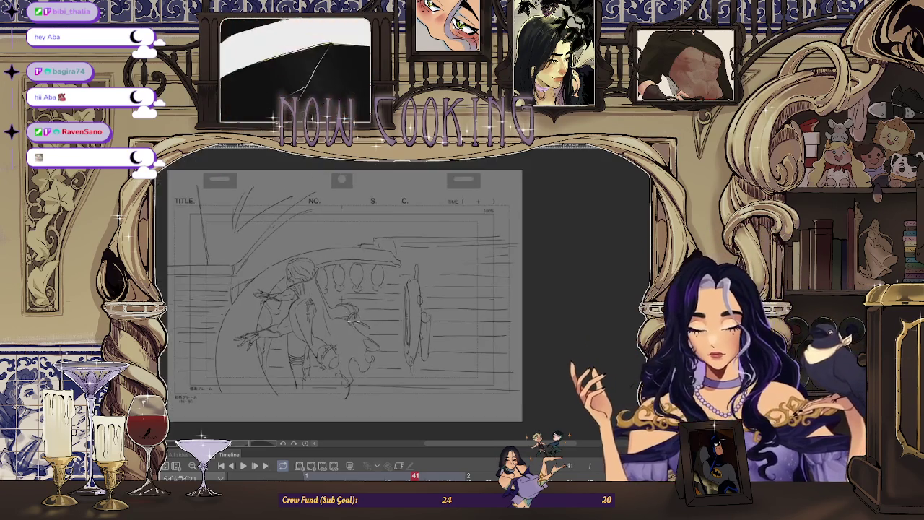
scroll(470, 282, down, 2)
scroll(481, 275, up, 1)
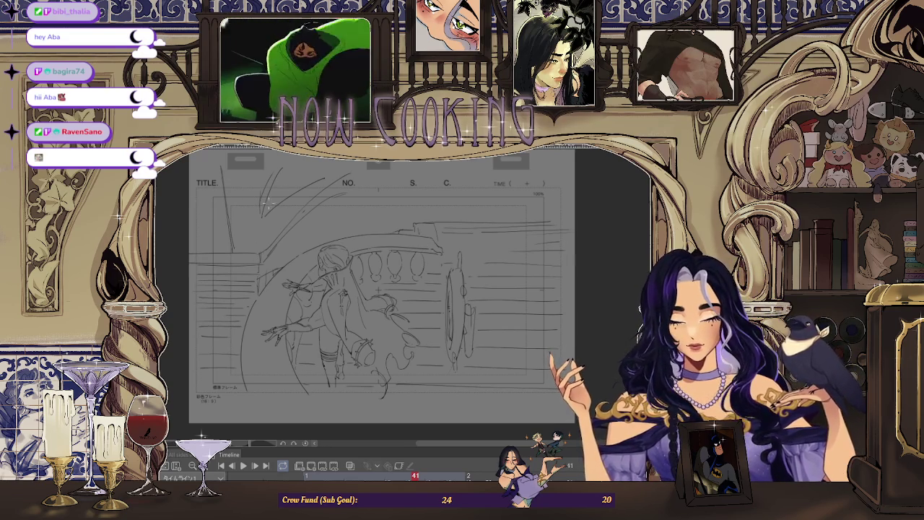
scroll(339, 212, down, 2)
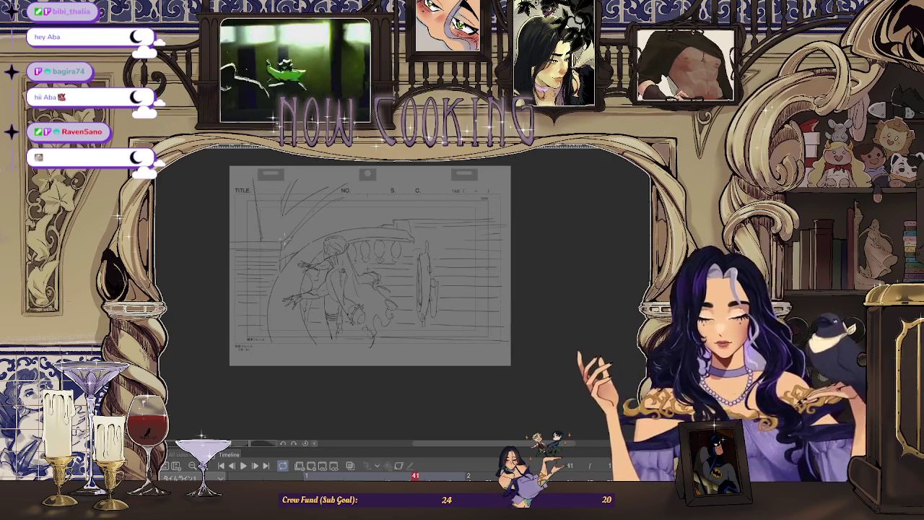
scroll(260, 247, up, 3)
scroll(260, 247, up, 1)
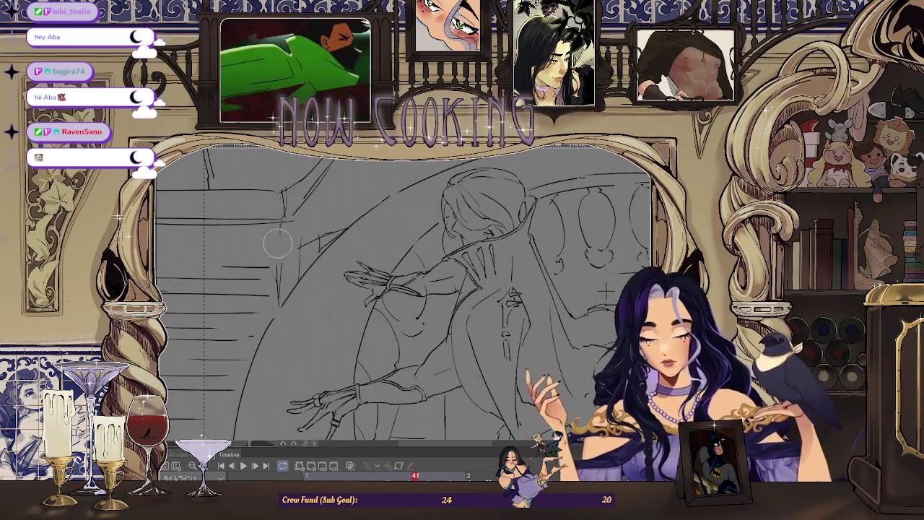
scroll(278, 243, down, 2)
scroll(278, 243, down, 2)
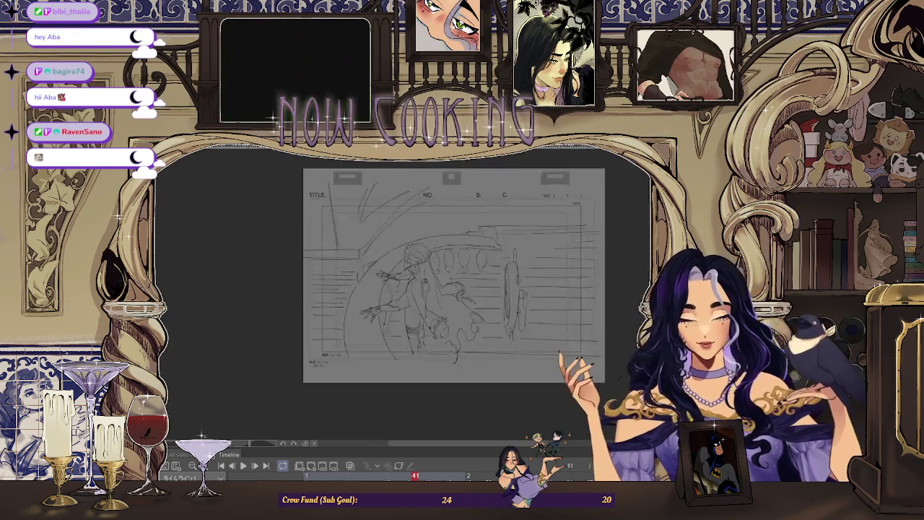
scroll(433, 275, up, 3)
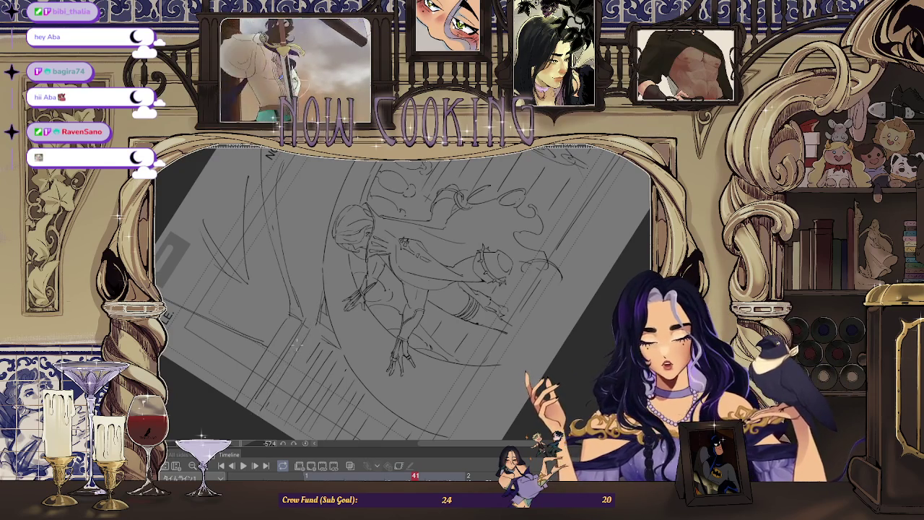
Go back to frame 37 and rotate the canvas view about -87° for drawing the railing.
scroll(265, 415, up, 2)
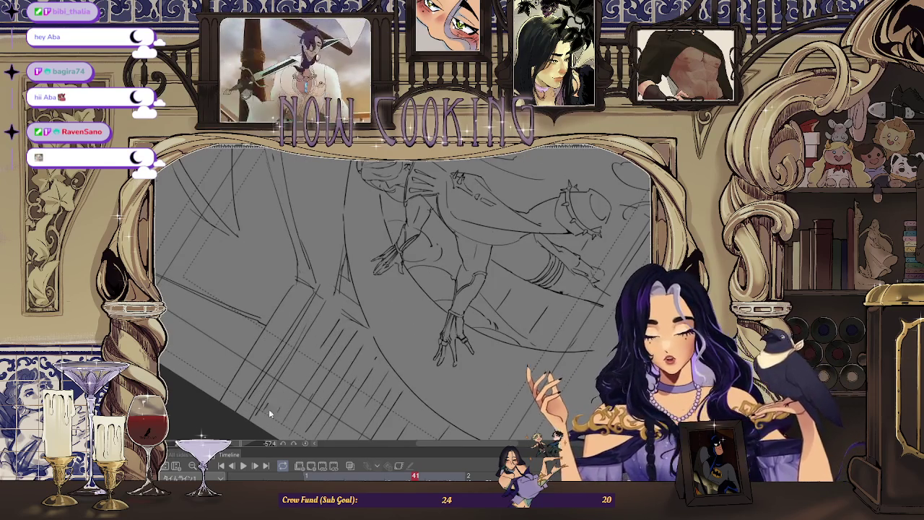
key(Left)
scroll(471, 244, down, 2)
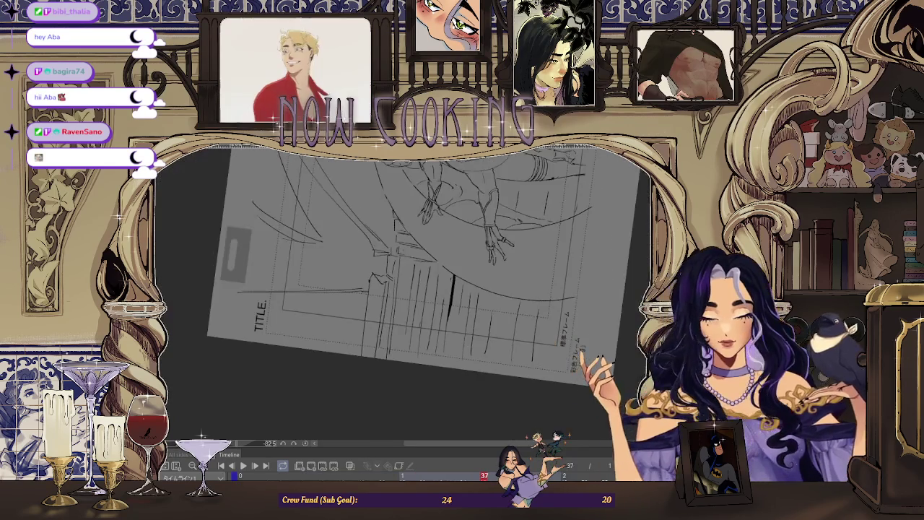
scroll(369, 372, down, 2)
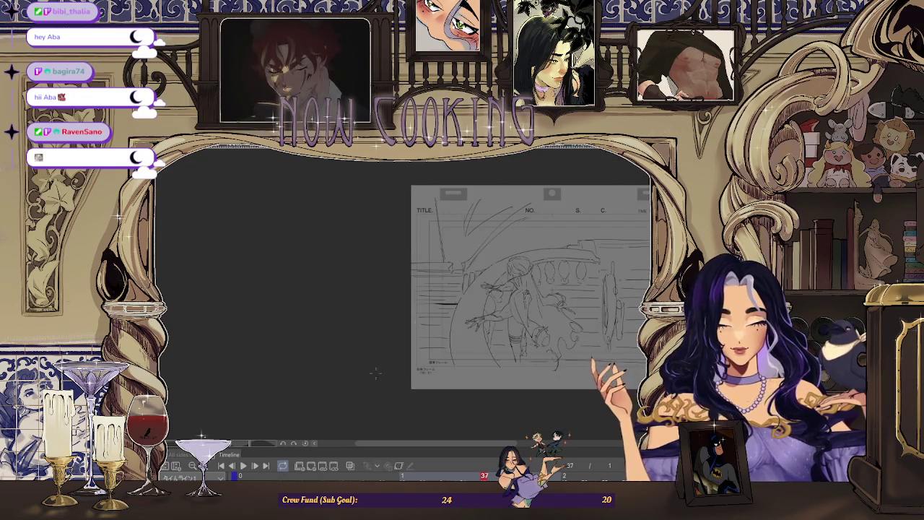
scroll(445, 312, up, 2)
scroll(444, 312, up, 2)
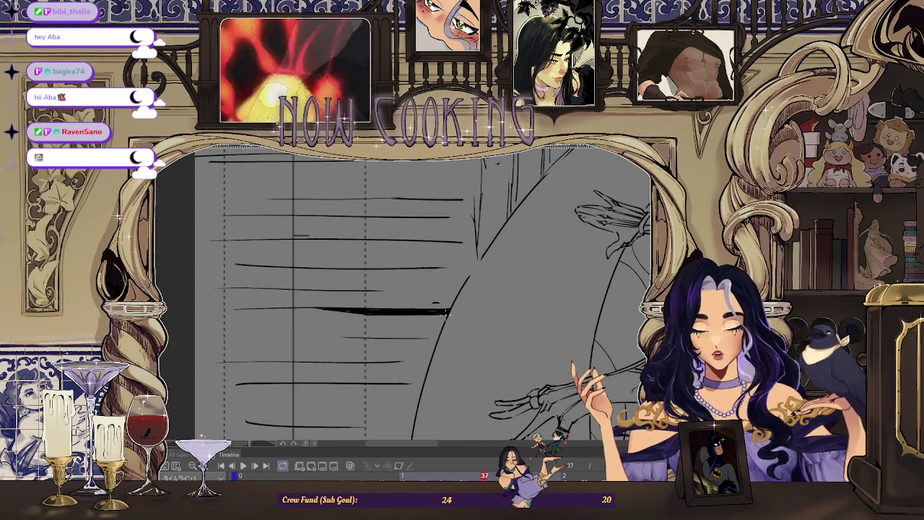
scroll(434, 309, down, 2)
scroll(434, 311, down, 2)
scroll(433, 313, up, 2)
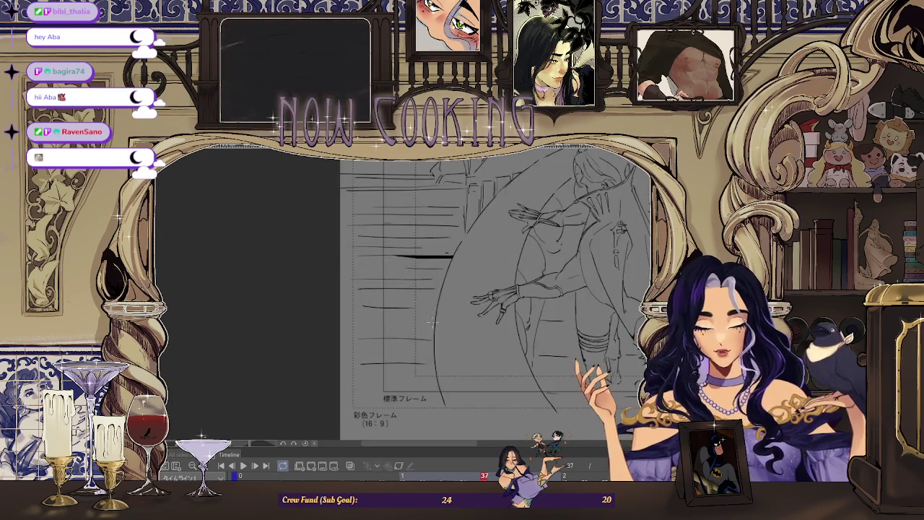
scroll(433, 313, down, 2)
drag(432, 313, 404, 260)
scroll(412, 264, up, 1)
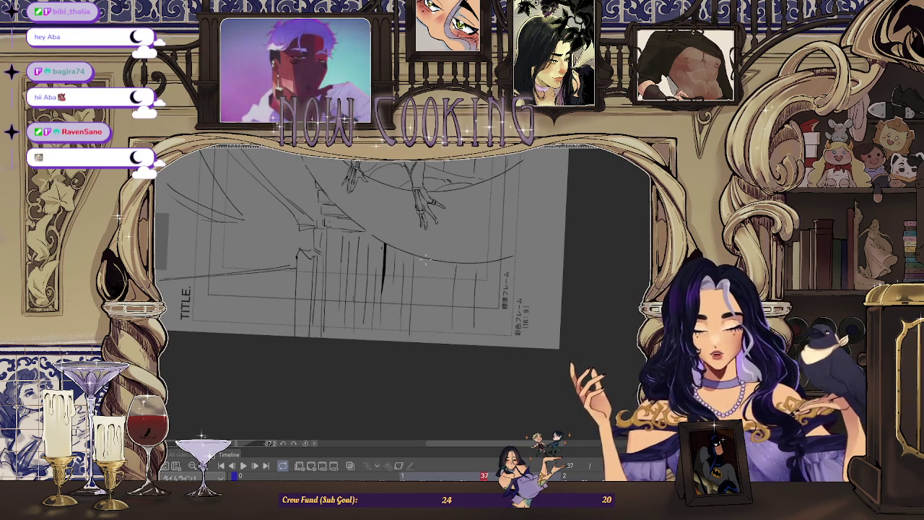
Draw two pencil lines on the railing hatching and undo the second one.
drag(426, 260, 421, 344)
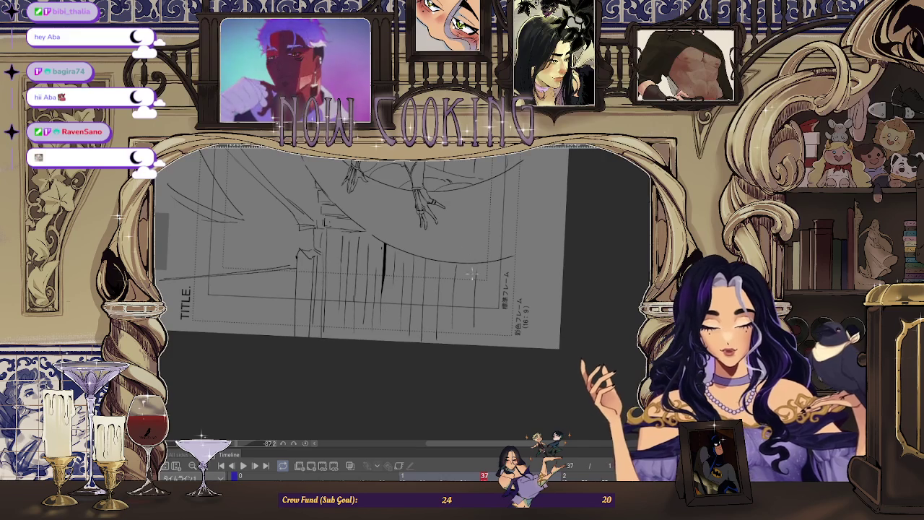
drag(453, 265, 449, 334)
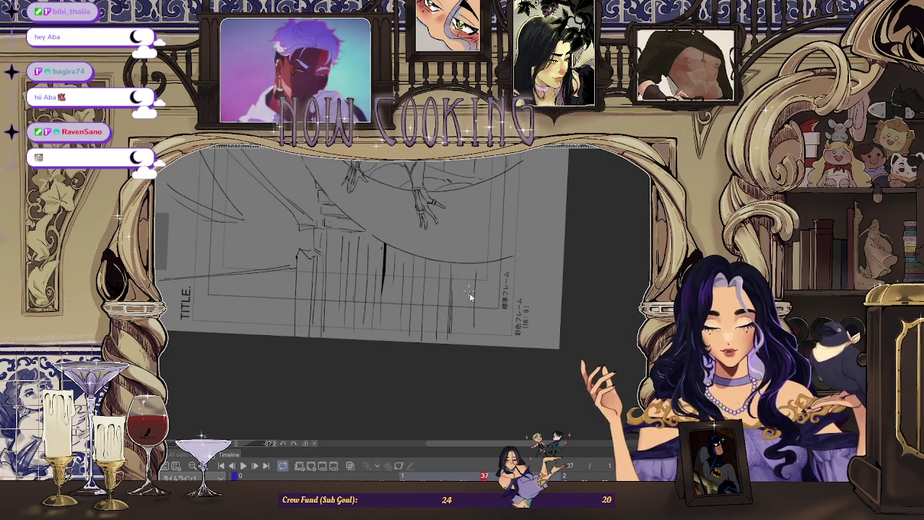
key(ctrl+z)
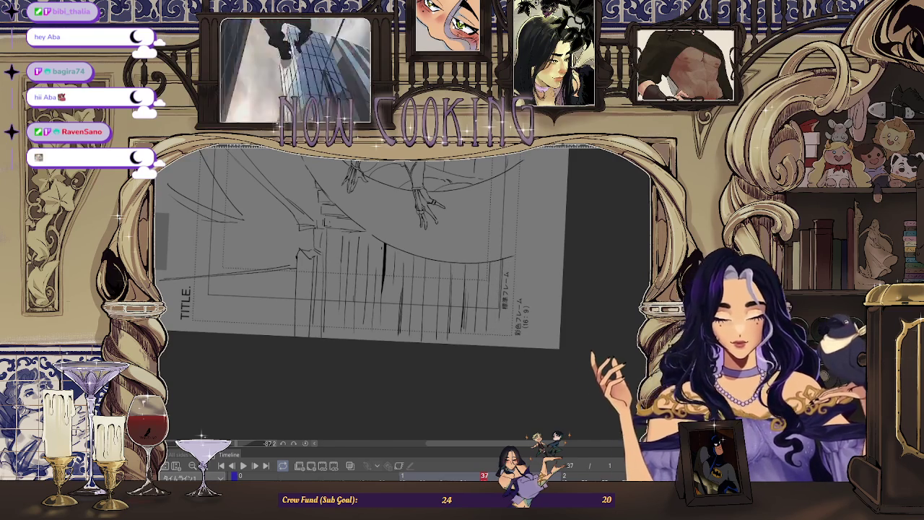
Reset the page view upright, then turn it a quarter turn.
key(ctrl+Tab)
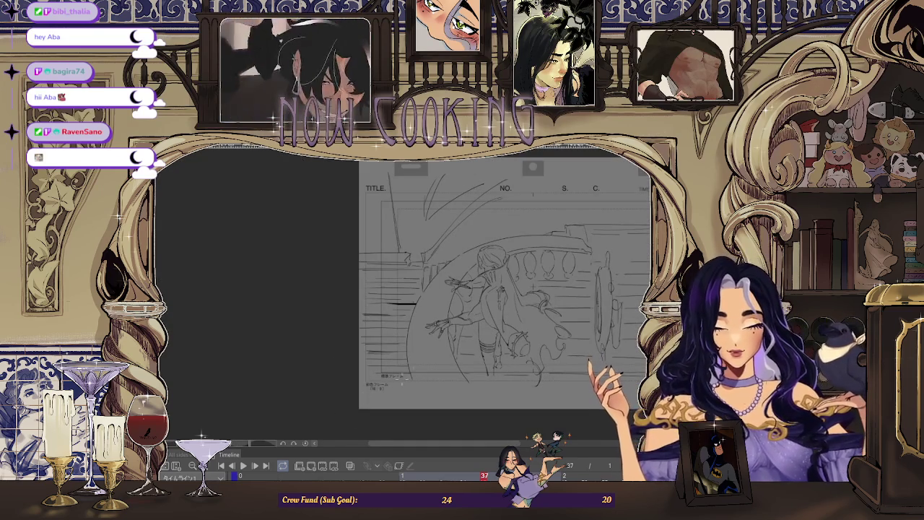
drag(506, 282, 470, 320)
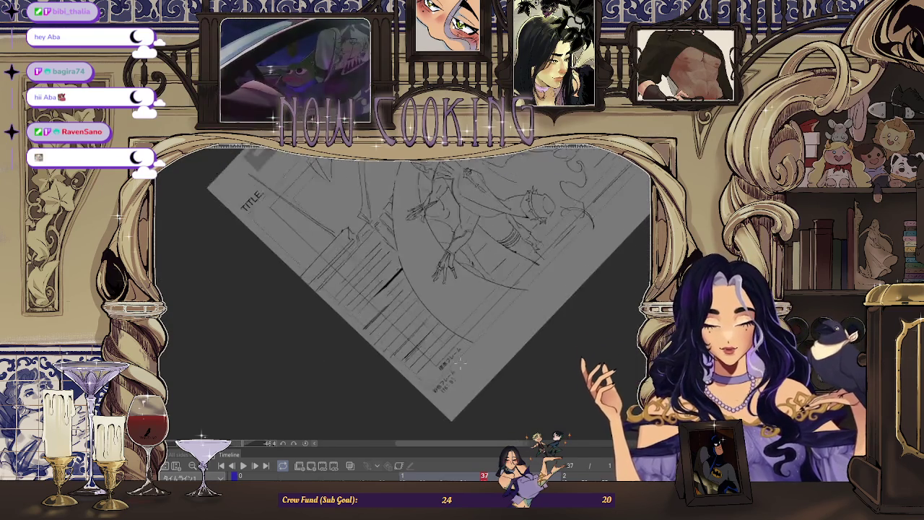
scroll(470, 320, up, 3)
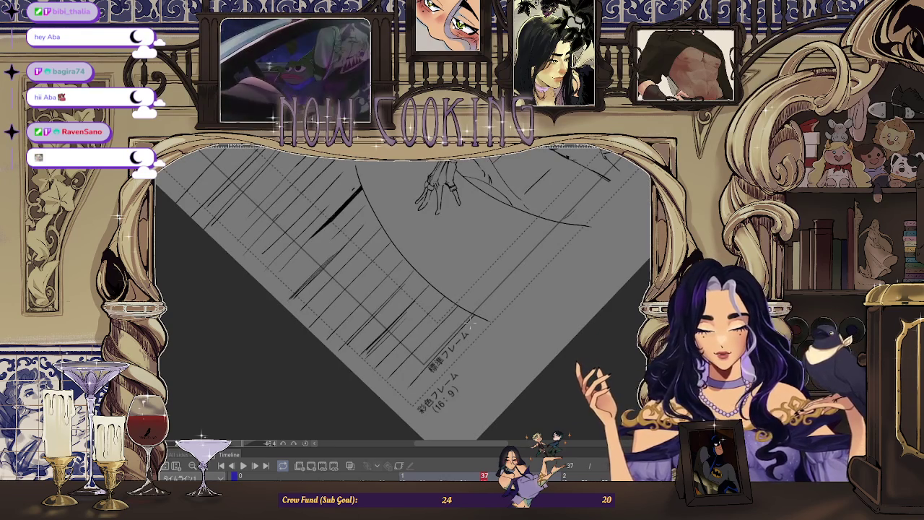
scroll(471, 322, down, 3)
key(ctrl+0)
scroll(466, 293, down, 2)
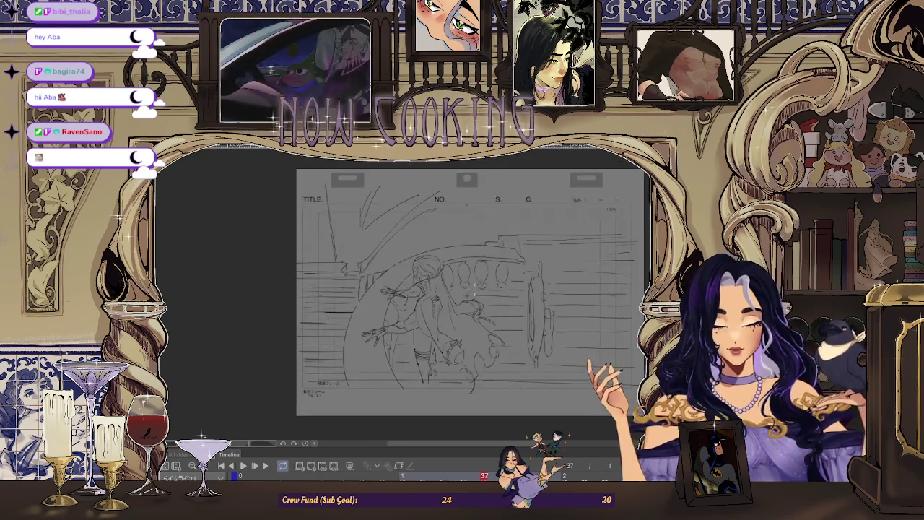
scroll(466, 292, down, 2)
drag(466, 292, 422, 373)
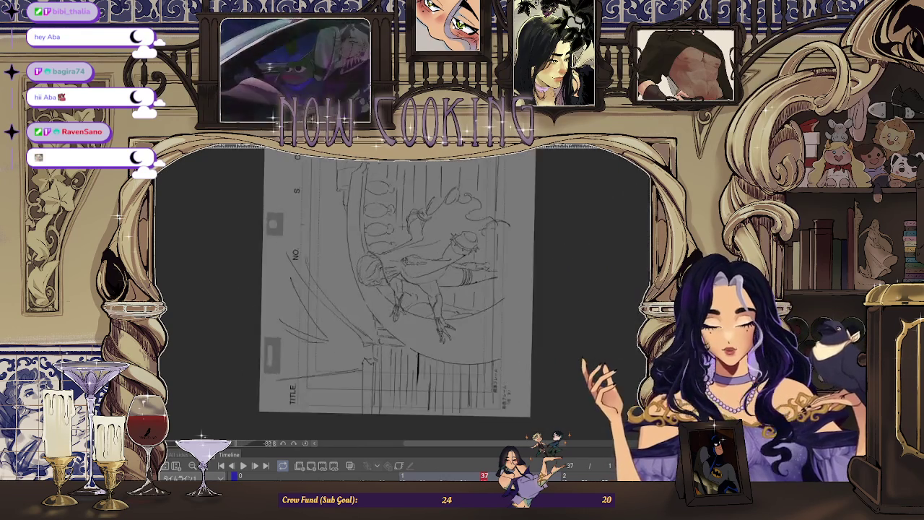
scroll(422, 374, up, 3)
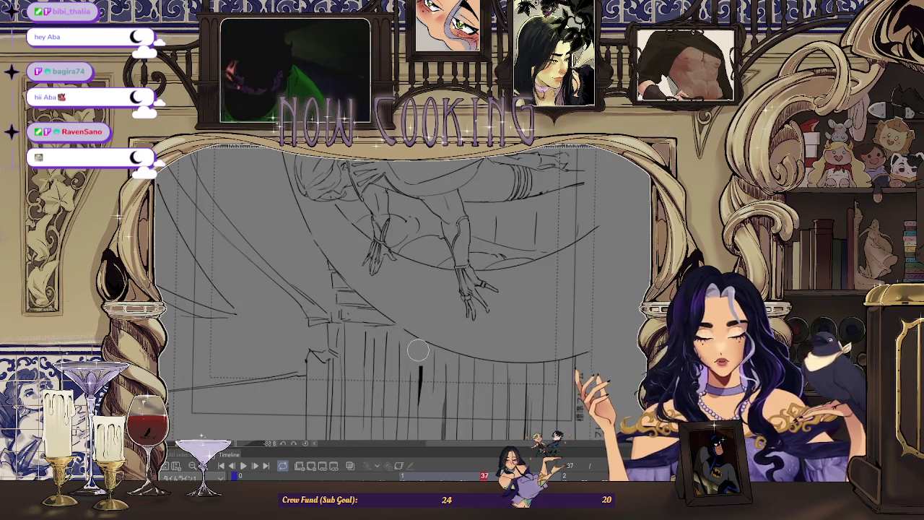
scroll(423, 359, down, 2)
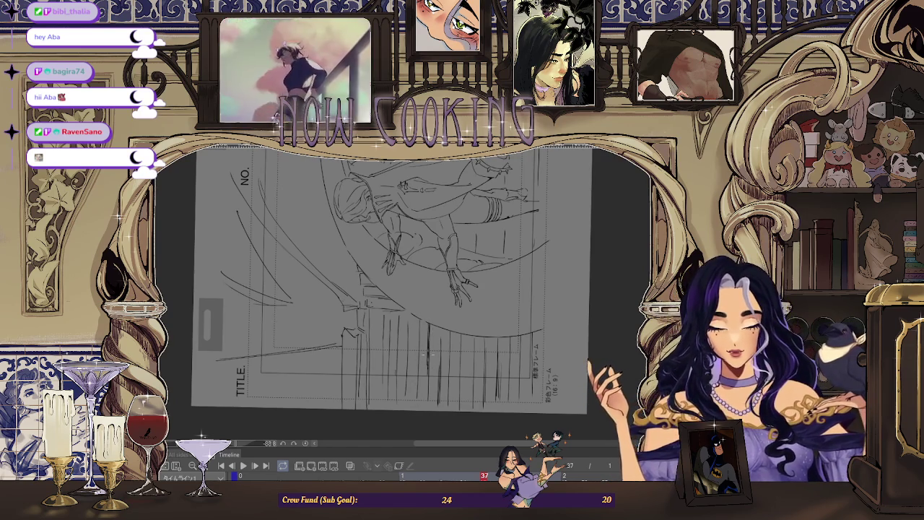
scroll(427, 362, up, 3)
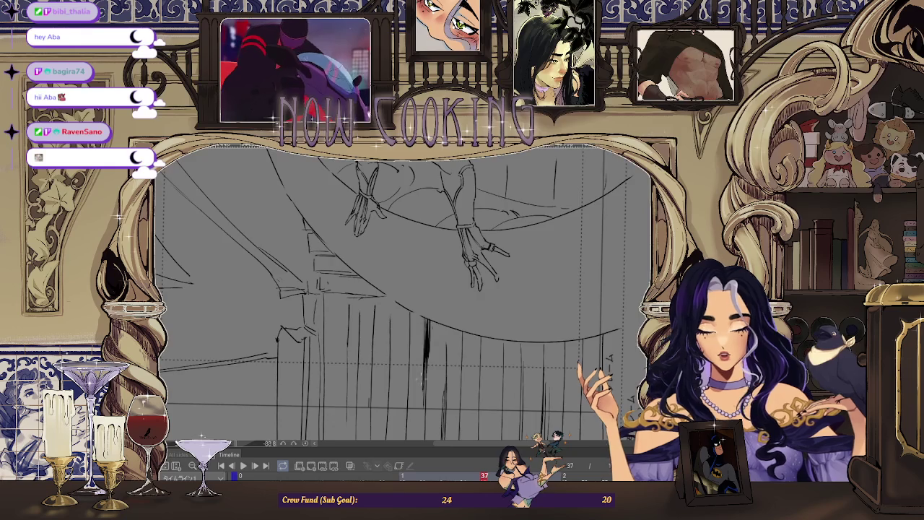
Reset and rotate the view to line up the railing, then erase the dark stroke's tail.
scroll(403, 297, down, 3)
key(ctrl+Tab)
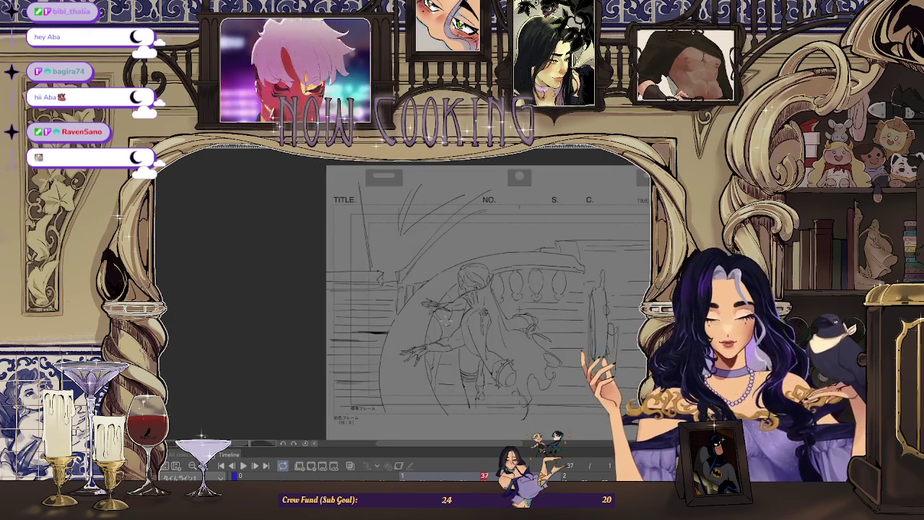
scroll(385, 331, up, 3)
drag(434, 216, 385, 331)
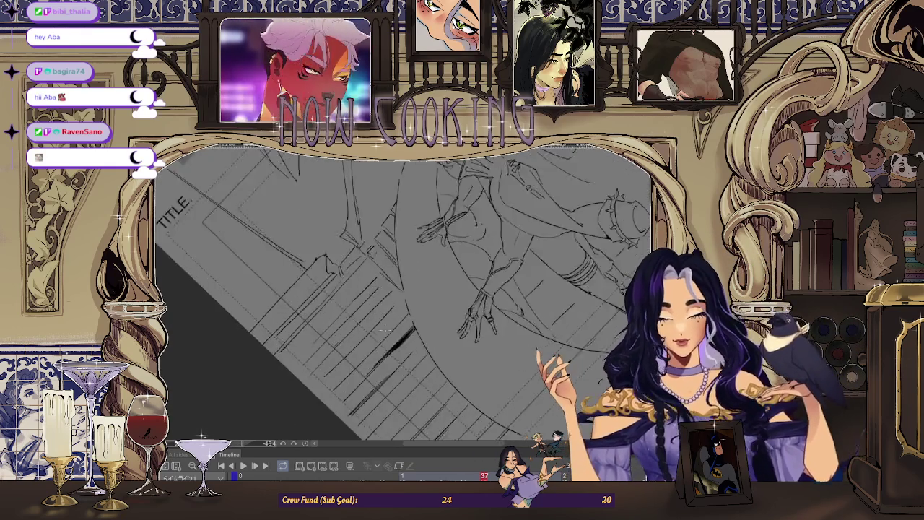
scroll(385, 329, up, 2)
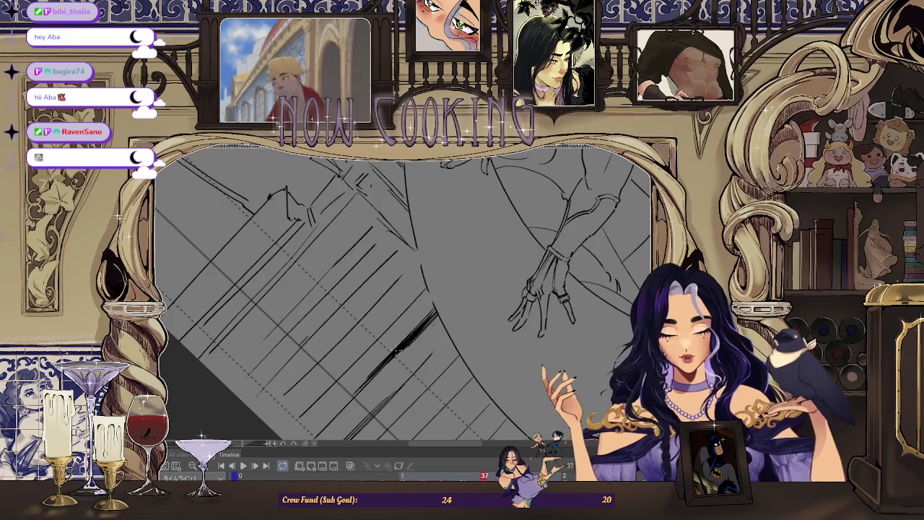
drag(405, 304, 375, 318)
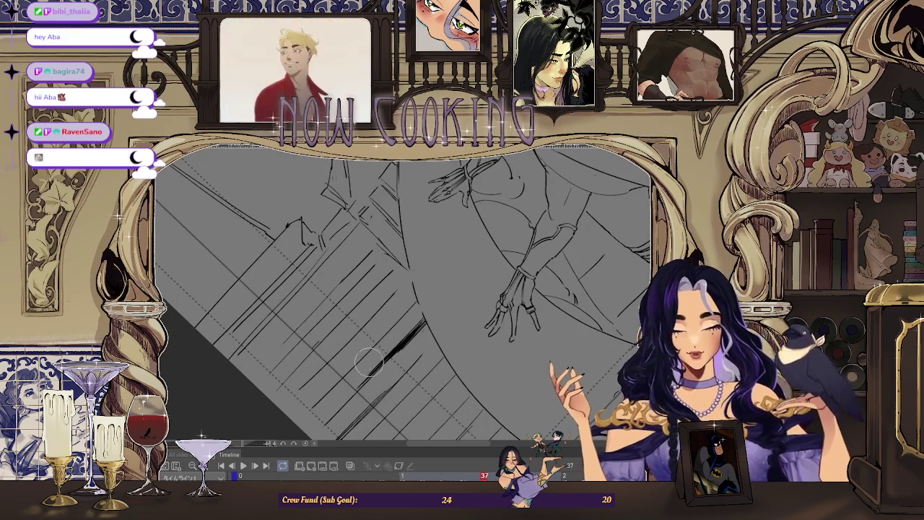
scroll(371, 364, up, 2)
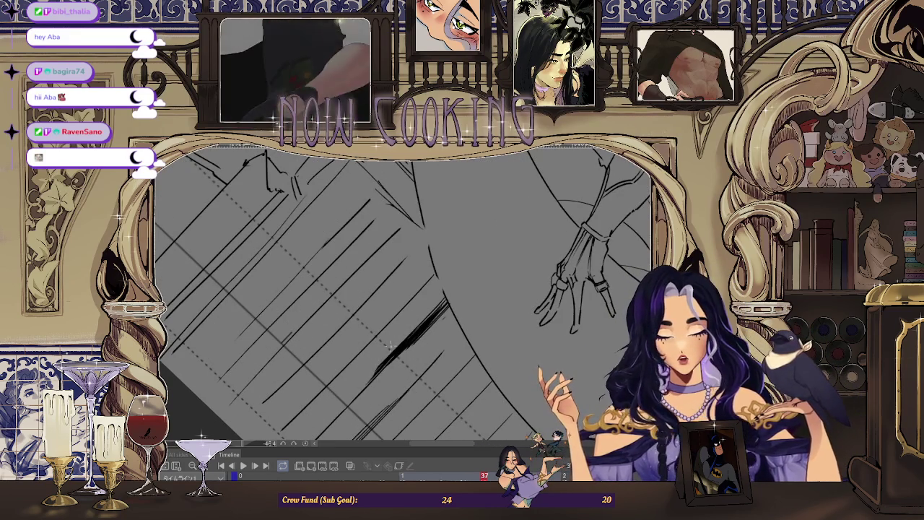
drag(364, 383, 396, 354)
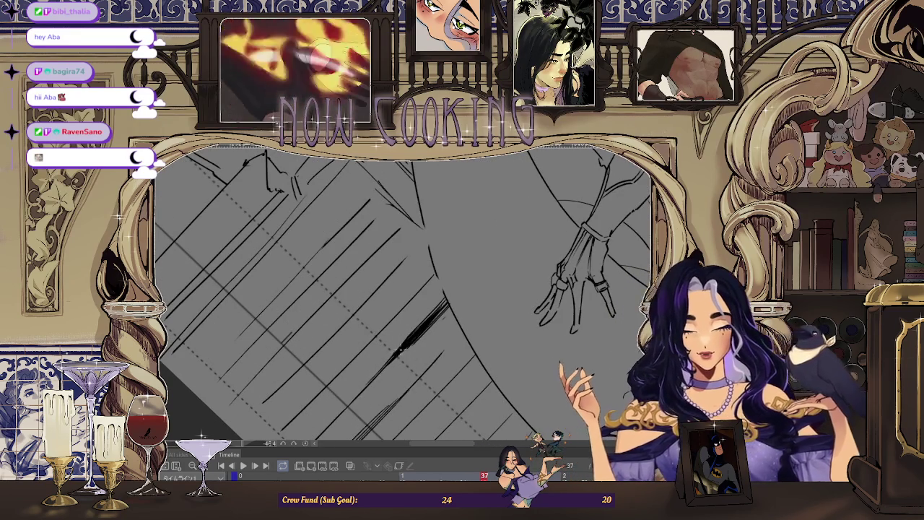
scroll(396, 354, down, 2)
Tilt the page view to make hatching the right-side railings easier.
scroll(606, 256, down, 3)
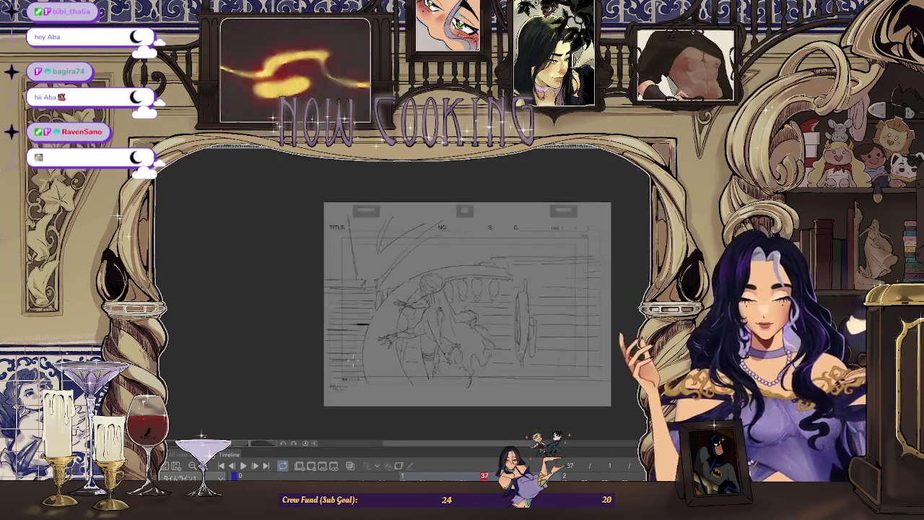
scroll(495, 306, up, 1)
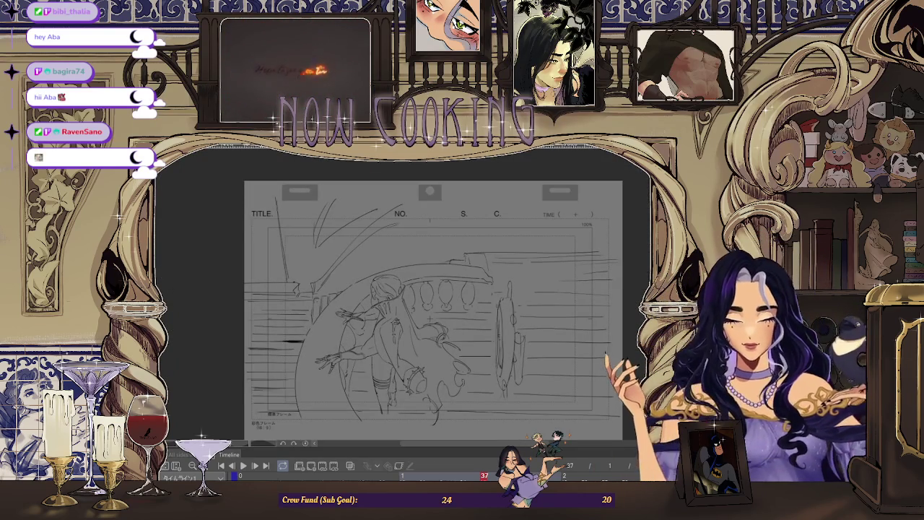
drag(496, 308, 495, 198)
scroll(457, 288, up, 2)
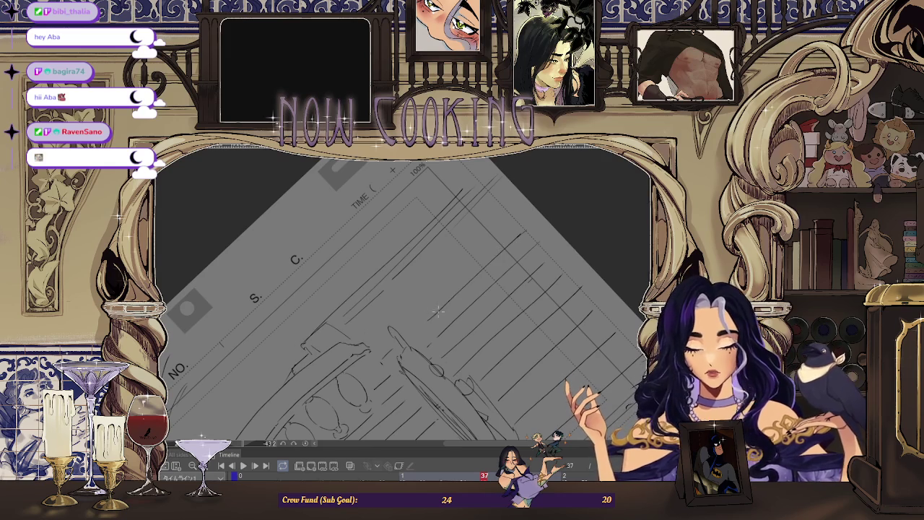
Draw six diagonal pencil hatch strokes across the right-side railings.
drag(437, 311, 525, 233)
drag(442, 309, 526, 230)
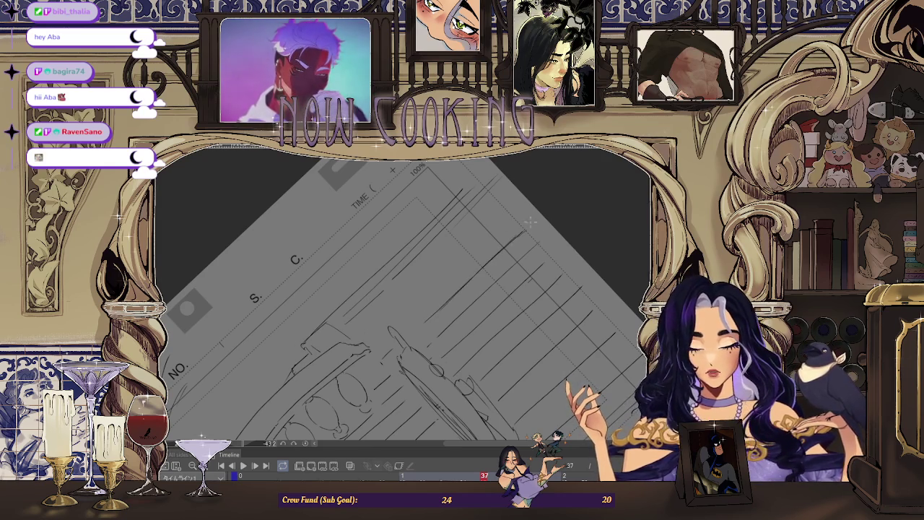
drag(411, 308, 515, 211)
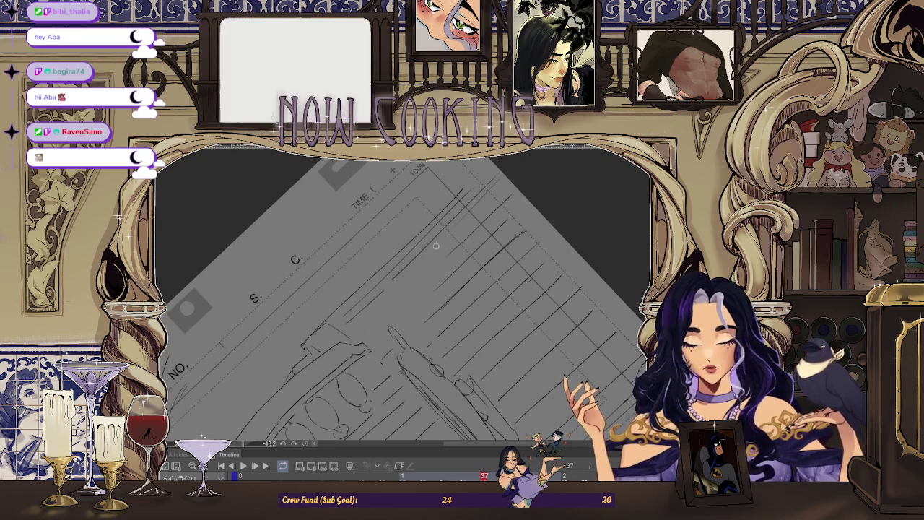
drag(455, 220, 497, 185)
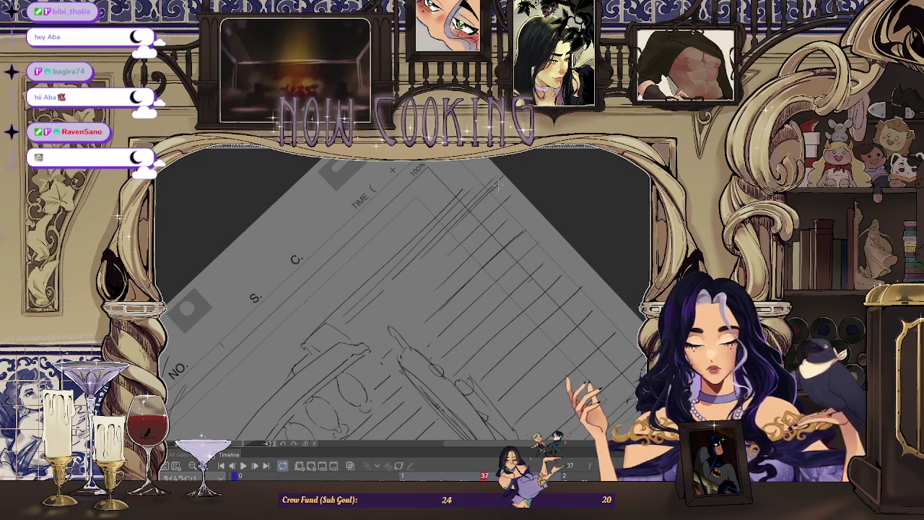
scroll(497, 180, down, 2)
scroll(497, 180, down, 2)
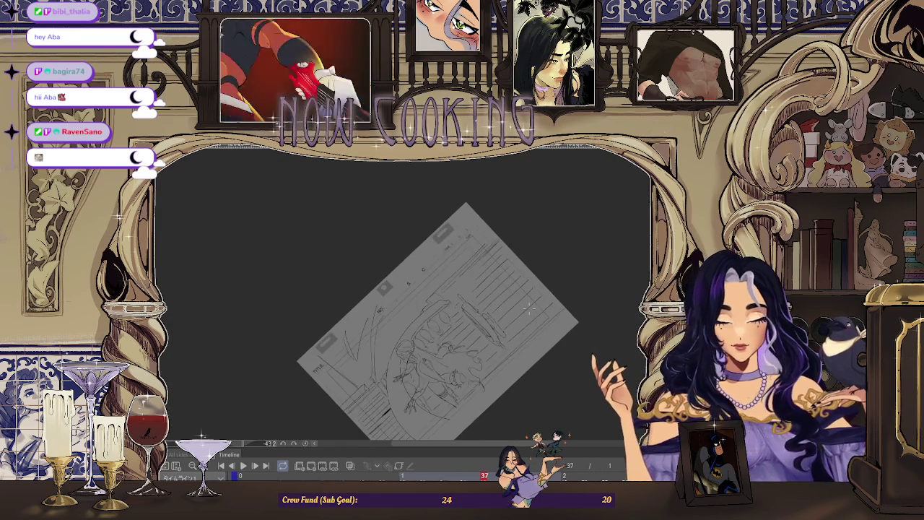
scroll(404, 304, up, 2)
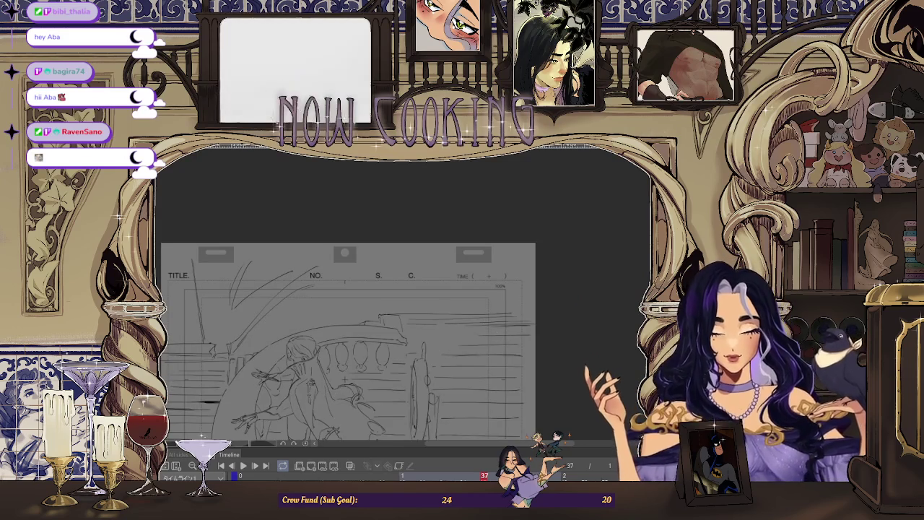
scroll(379, 329, up, 2)
scroll(379, 329, up, 2)
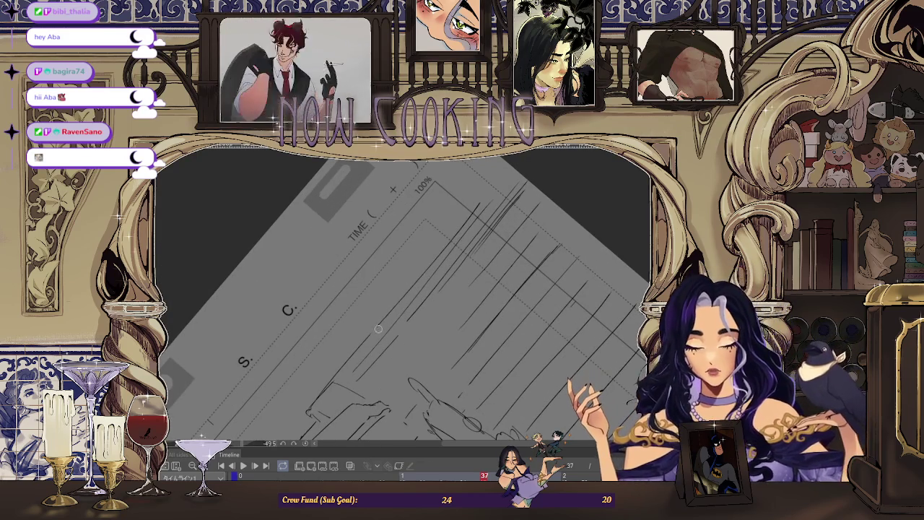
drag(387, 325, 505, 182)
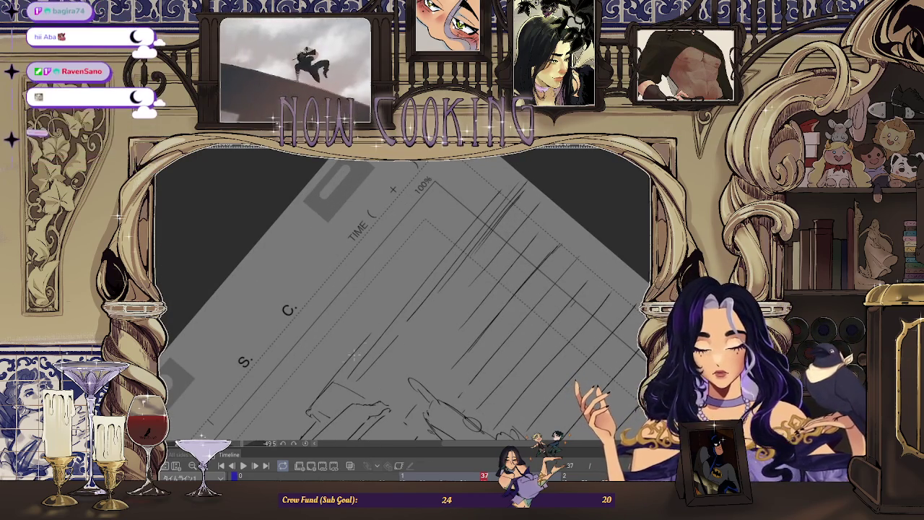
drag(367, 336, 493, 179)
Return the canvas view to its upright rotation.
scroll(492, 184, down, 2)
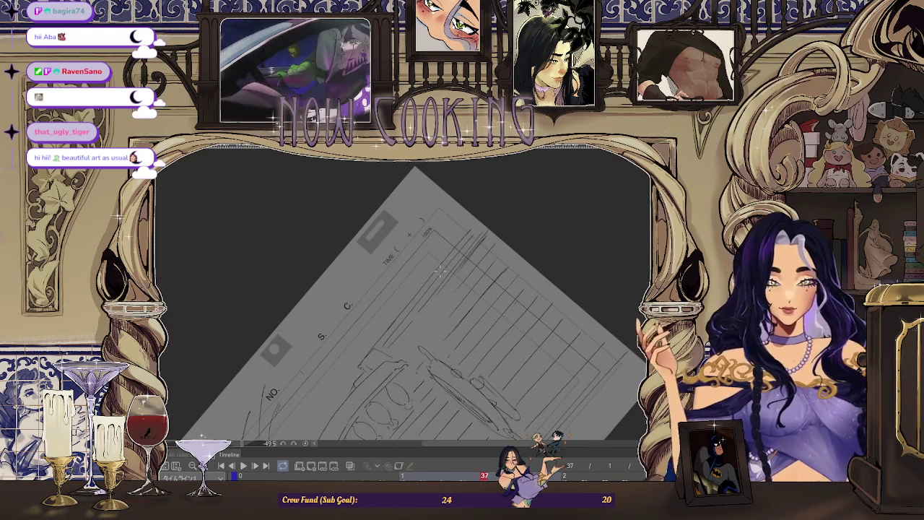
key(ctrl+@)
scroll(540, 252, down, 1)
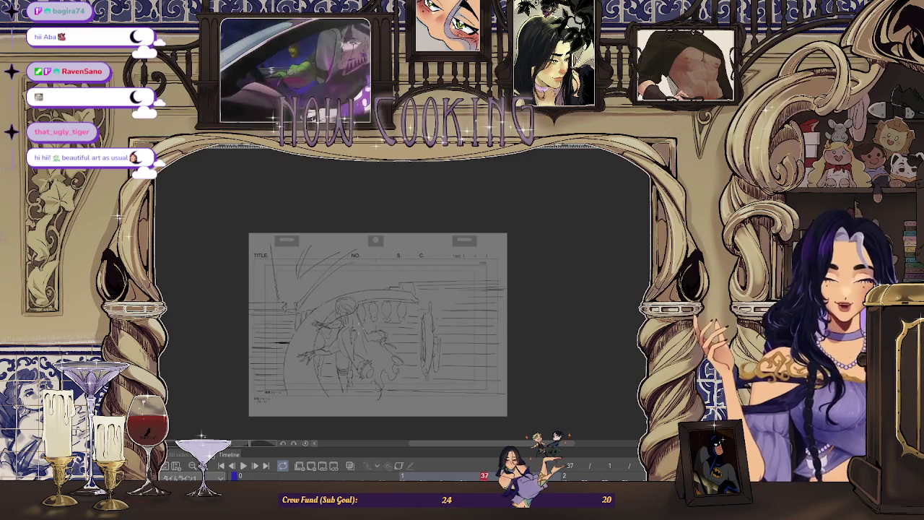
scroll(354, 264, up, 3)
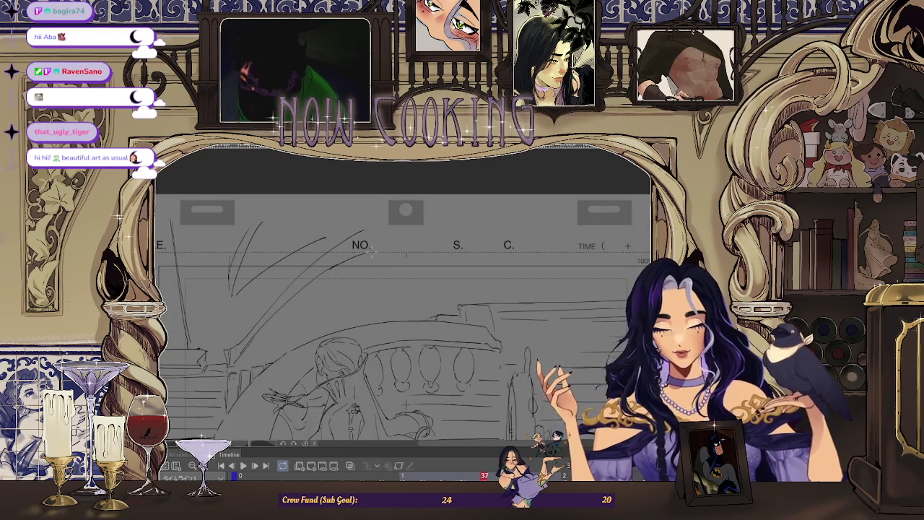
Add a short pencil stroke reinforcing the left curve of the arch.
scroll(370, 251, down, 2)
scroll(269, 286, up, 3)
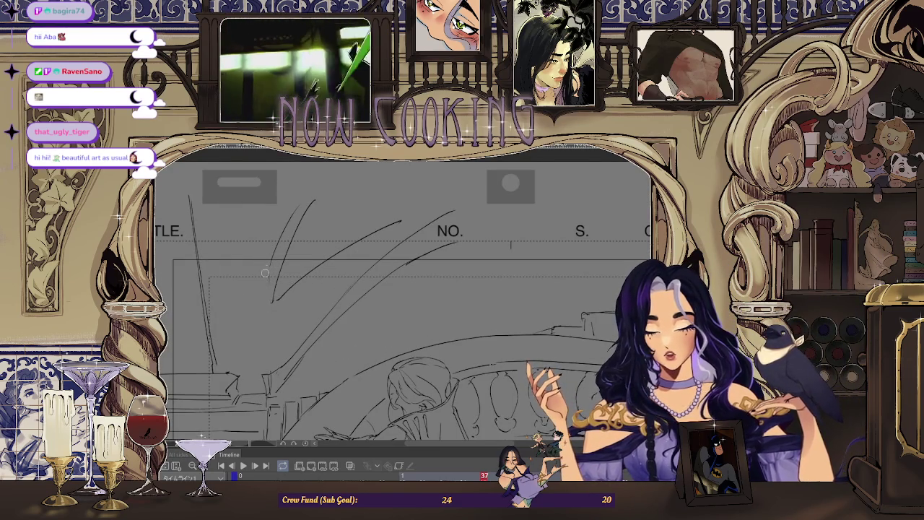
drag(268, 263, 273, 300)
scroll(273, 300, down, 1)
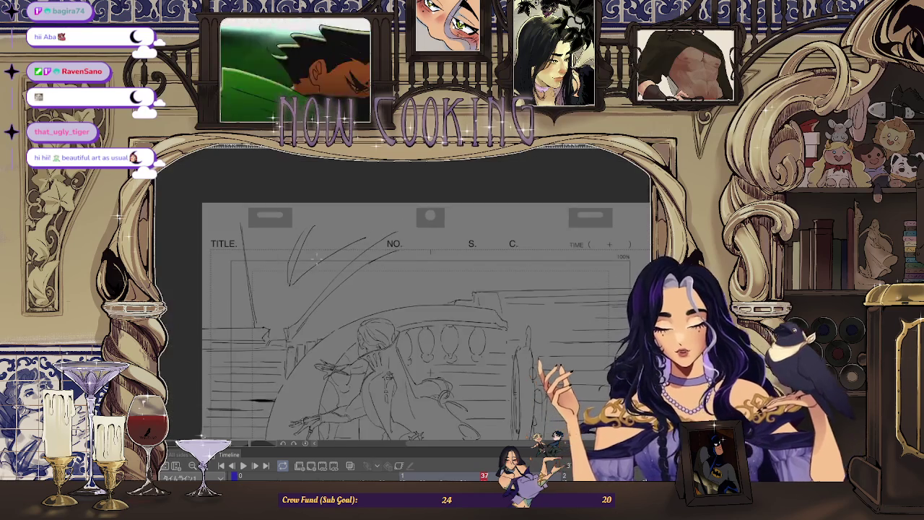
scroll(347, 275, down, 1)
scroll(368, 267, down, 1)
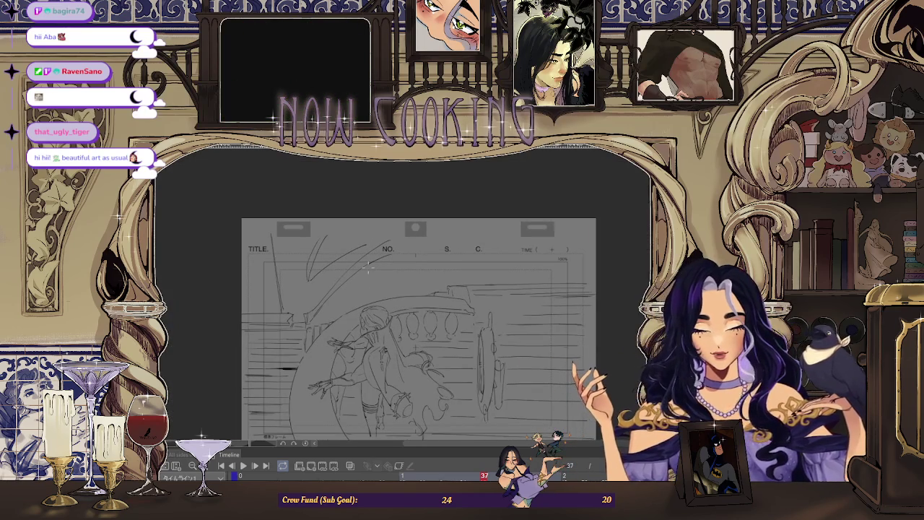
Tilt the page view steeply, then turn it back upright to check the sheet.
drag(419, 325, 376, 274)
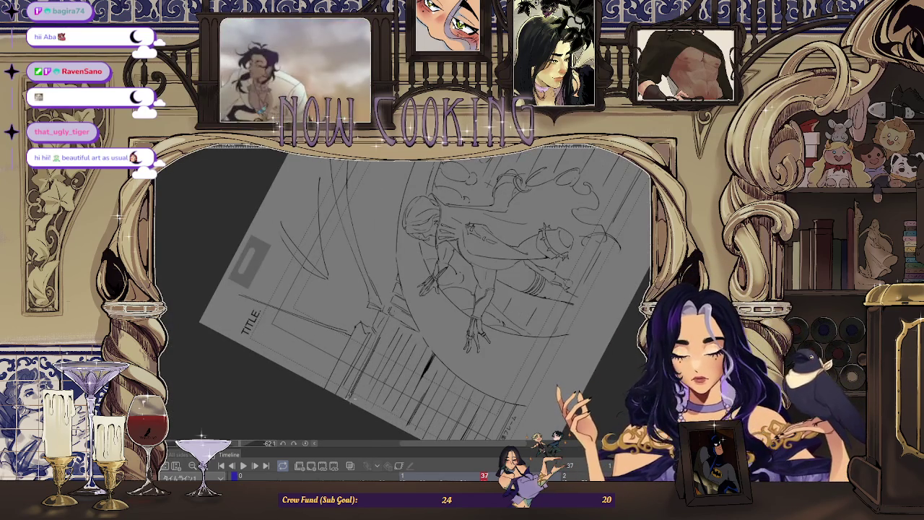
drag(433, 303, 587, 257)
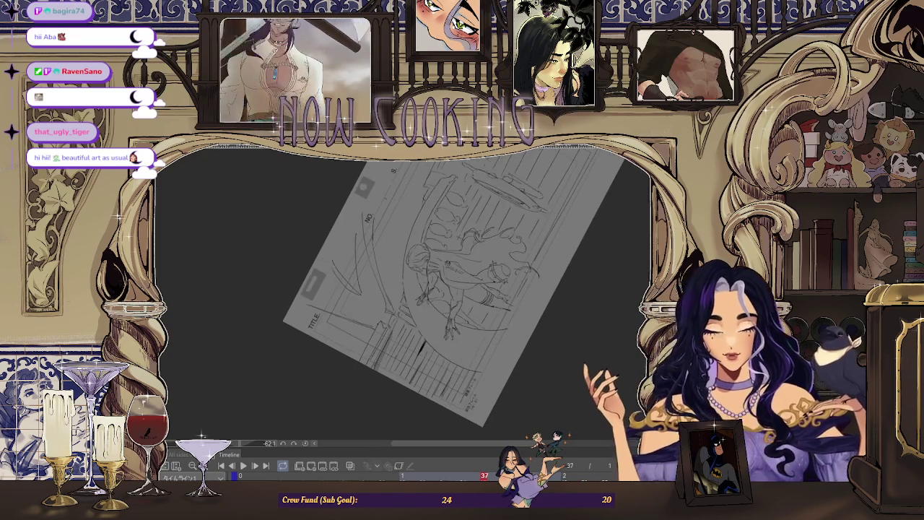
scroll(588, 257, down, 1)
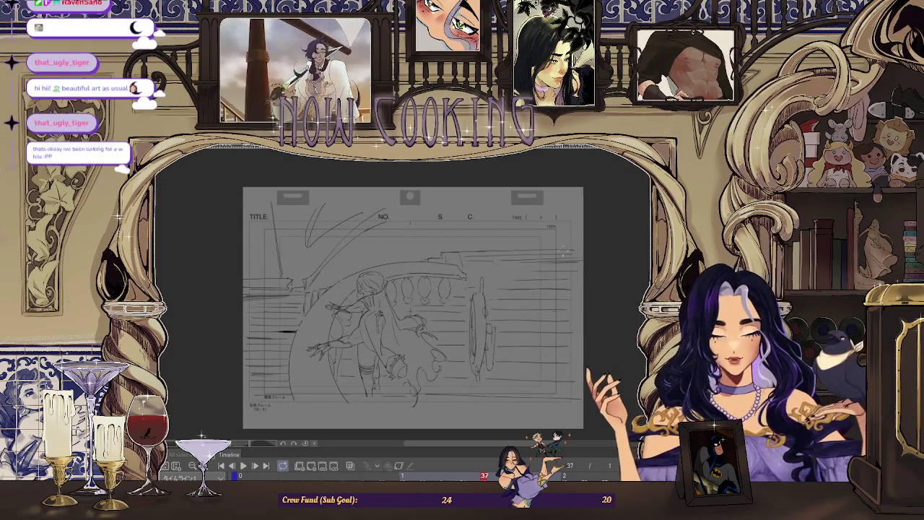
scroll(564, 267, up, 1)
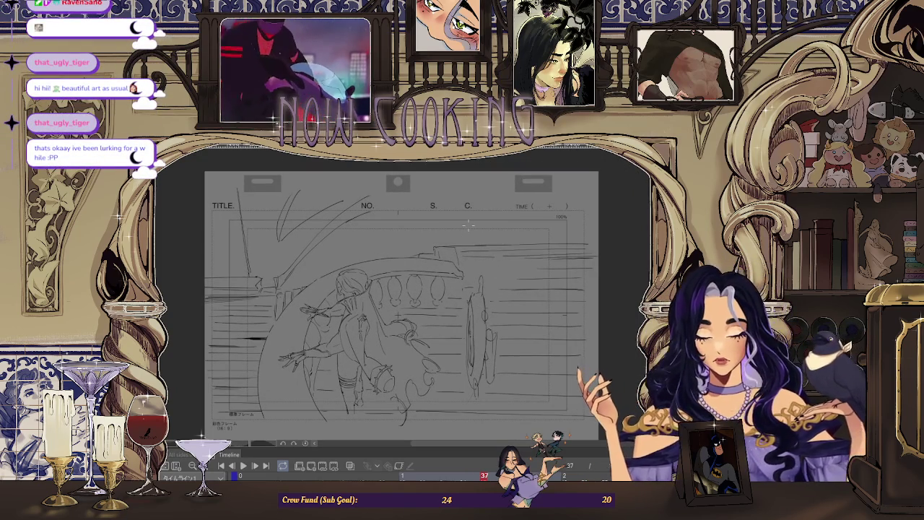
scroll(469, 224, up, 2)
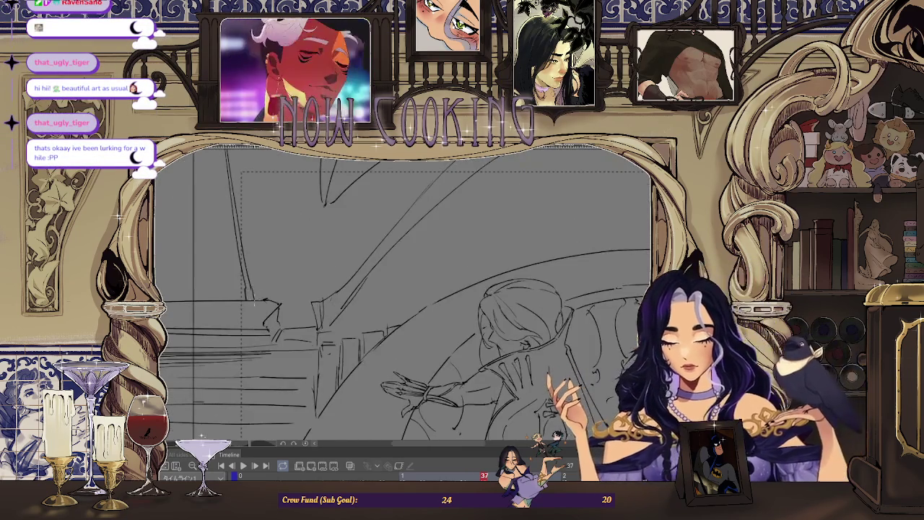
scroll(433, 303, down, 2)
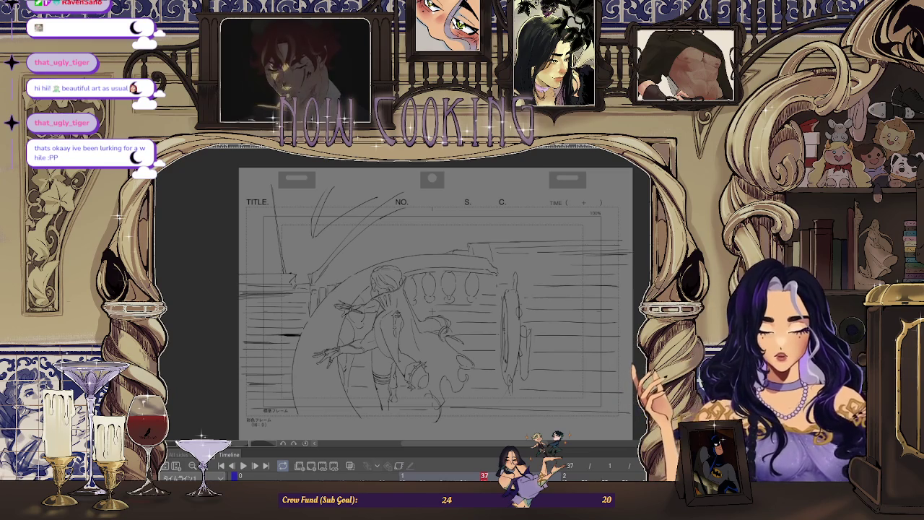
Tilt the canvas and add a few diagonal pencil hatch lines to the balcony railing.
drag(602, 258, 562, 186)
scroll(455, 264, down, 3)
scroll(455, 264, up, 6)
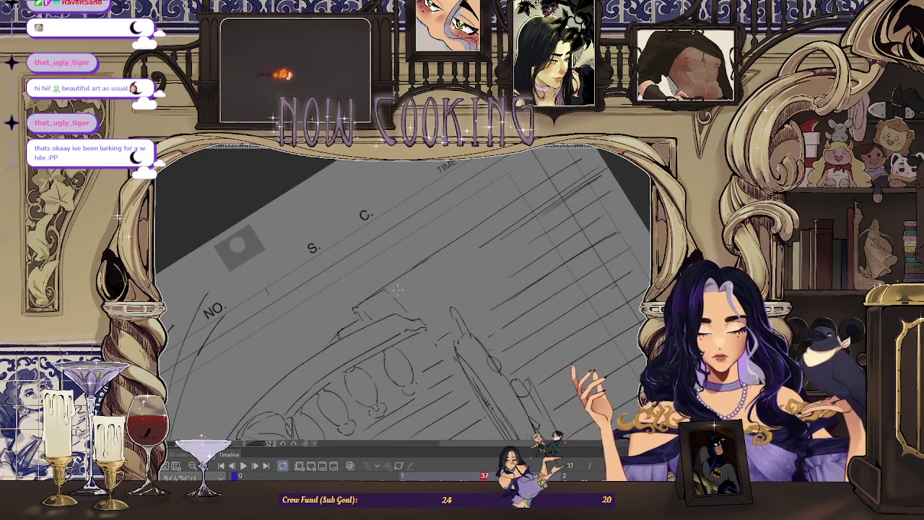
drag(549, 189, 594, 163)
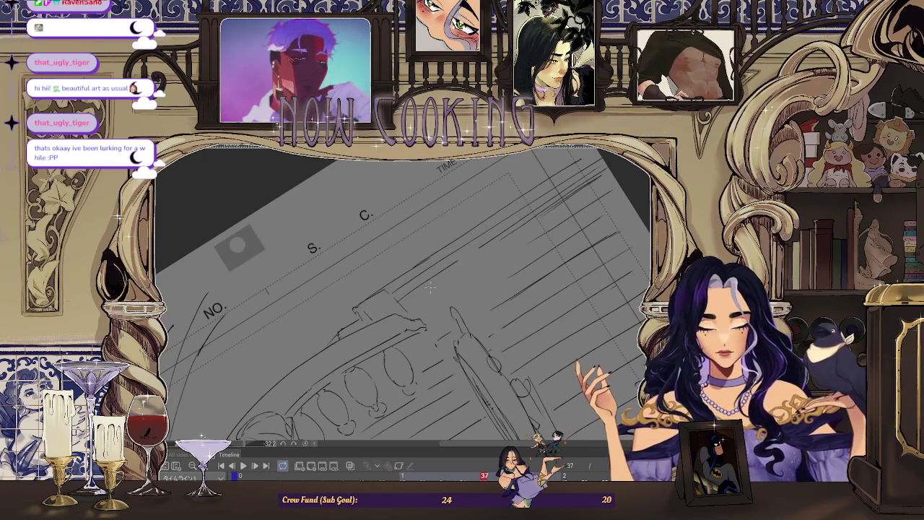
Reset the canvas rotation to upright and zoom the page back to fit.
scroll(430, 287, down, 2)
scroll(469, 286, down, 3)
key(ctrl+0)
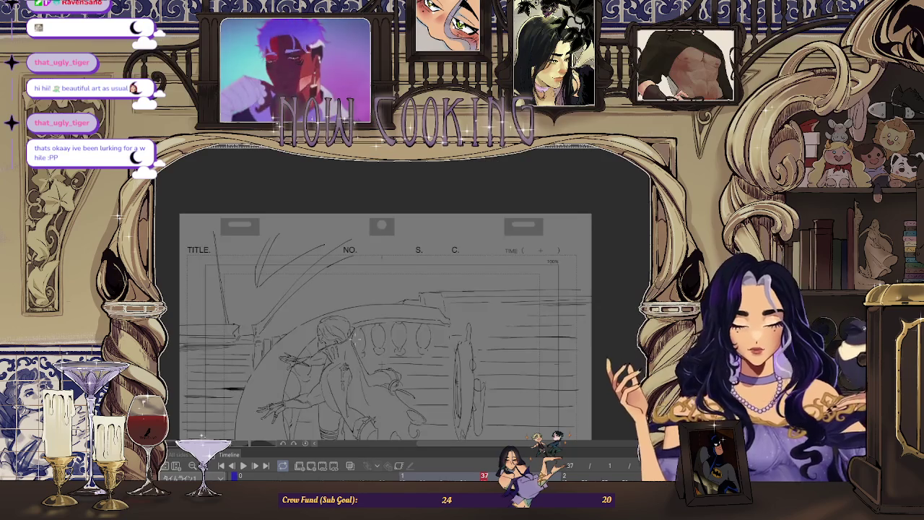
scroll(563, 249, down, 2)
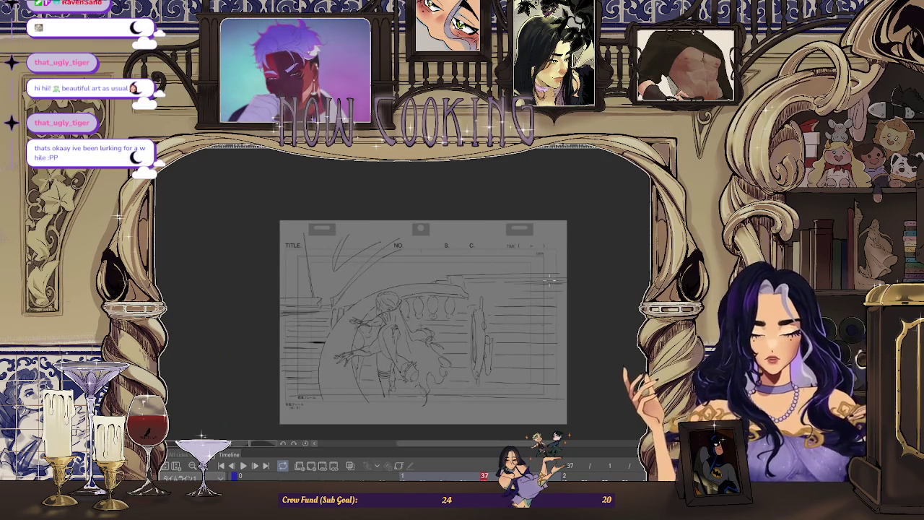
scroll(499, 312, up, 2)
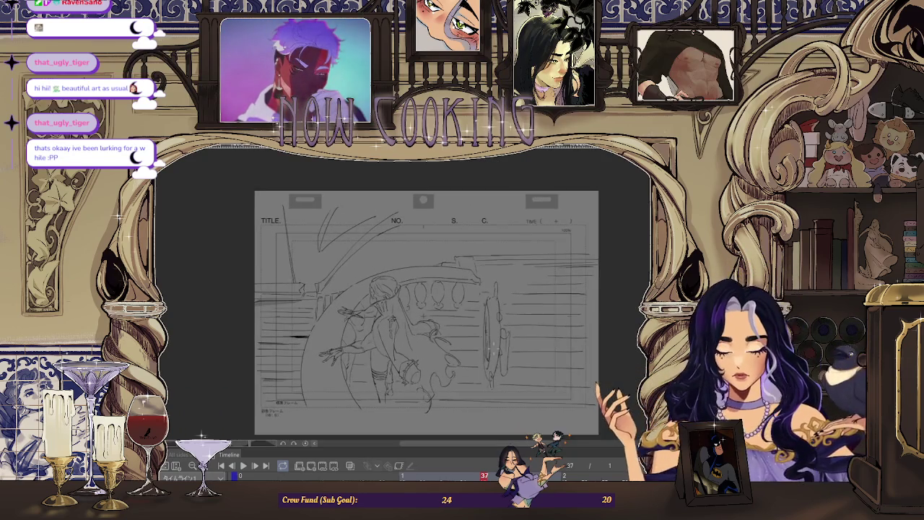
scroll(465, 374, up, 1)
scroll(466, 375, up, 1)
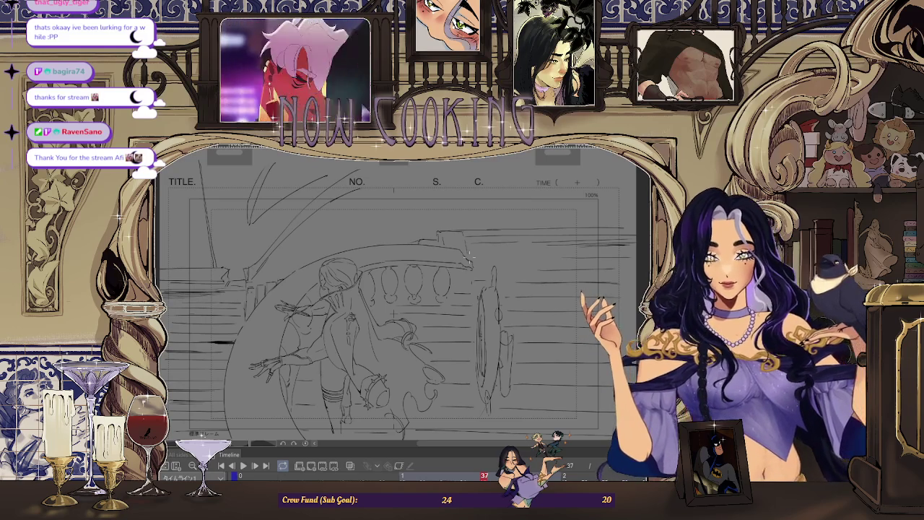
Zoom out and back in on the canvas, now showing the ship-in-cave layout sheet.
scroll(465, 284, down, 3)
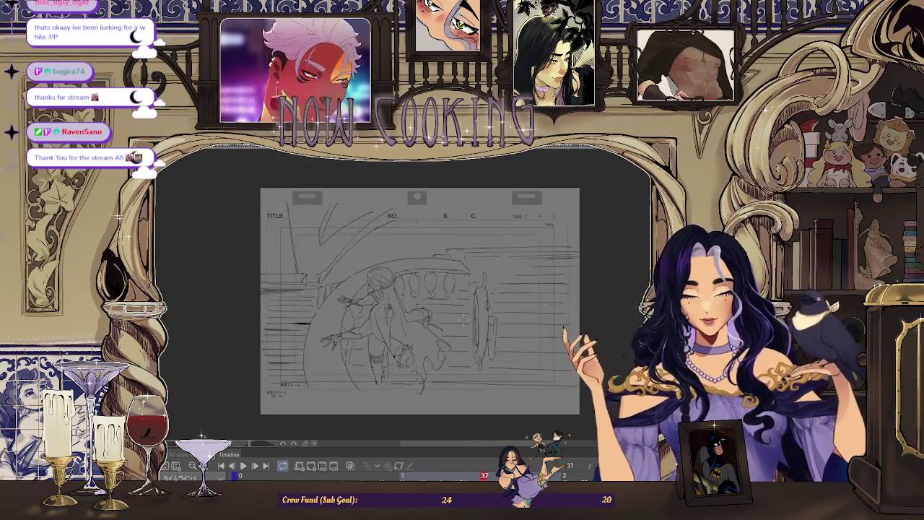
scroll(448, 361, up, 1)
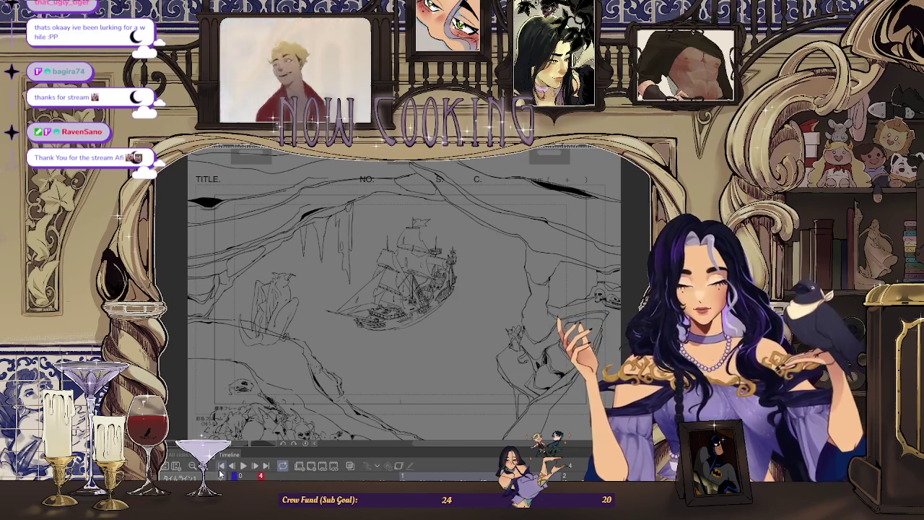
Start playback of the ship-in-cave layout animation from the Timeline palette.
click(245, 467)
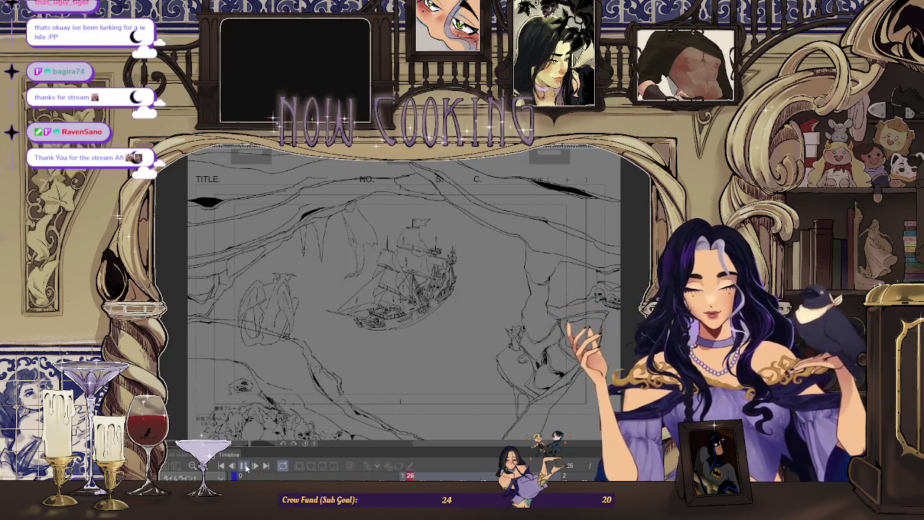